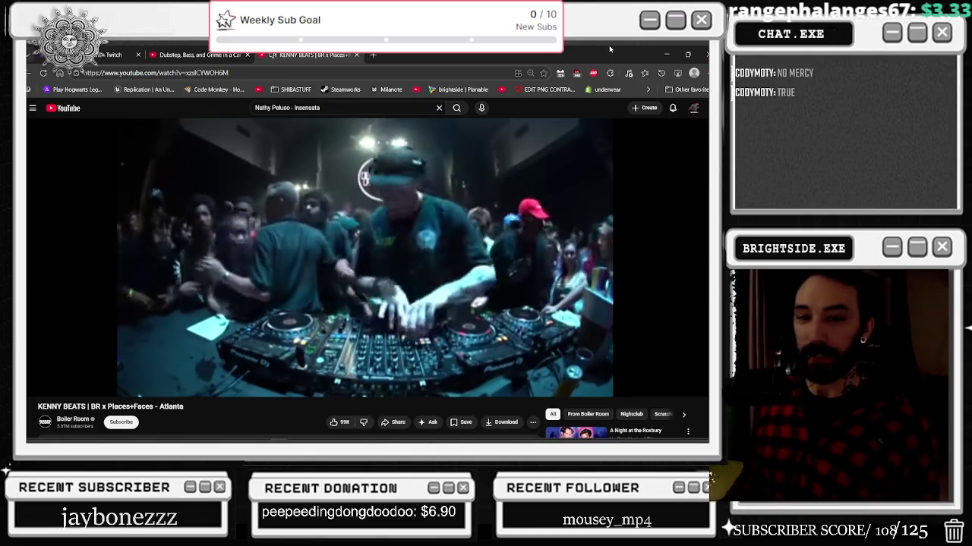
Return to the Unreal editor and scrub the intro sequence back to about 69 seconds
{"action": "left_click", "coordinate": [666, 54]}
{"action": "left_click_drag", "start_coordinate": [425, 325], "coordinate": [393, 328]}
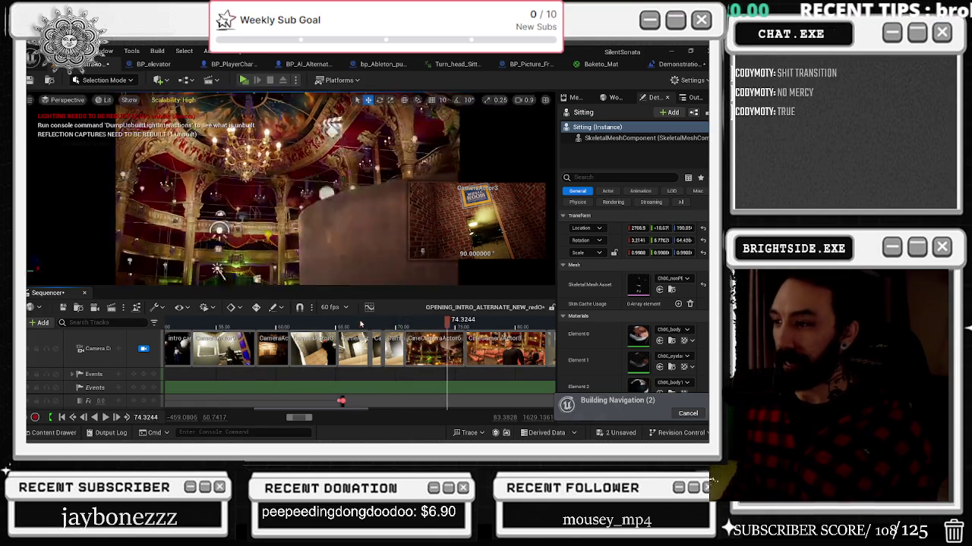
Play the intro from about 67 seconds, then rewind to 67.8 to rewatch the wooden shaft cut
{"action": "left_click", "coordinate": [362, 325]}
{"action": "key", "text": "space"}
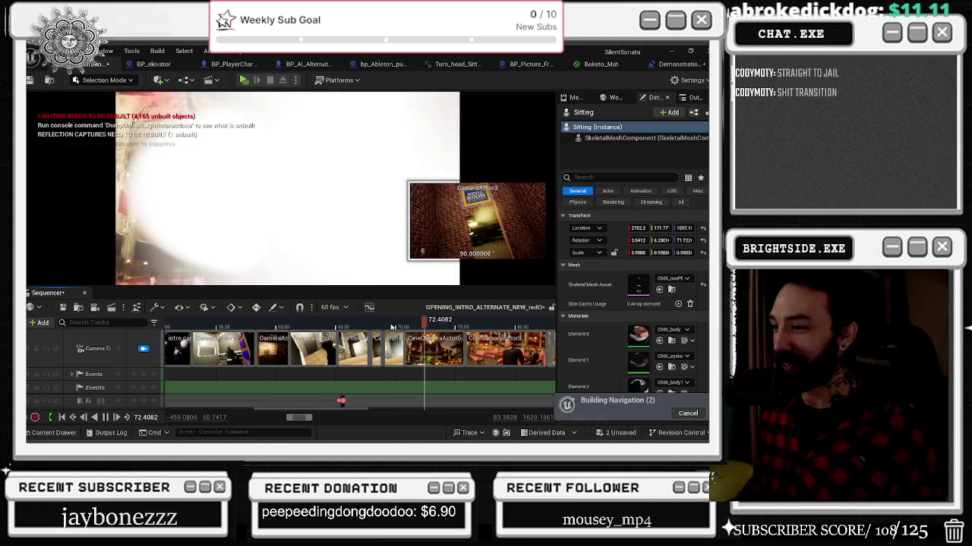
{"action": "left_click", "coordinate": [368, 323]}
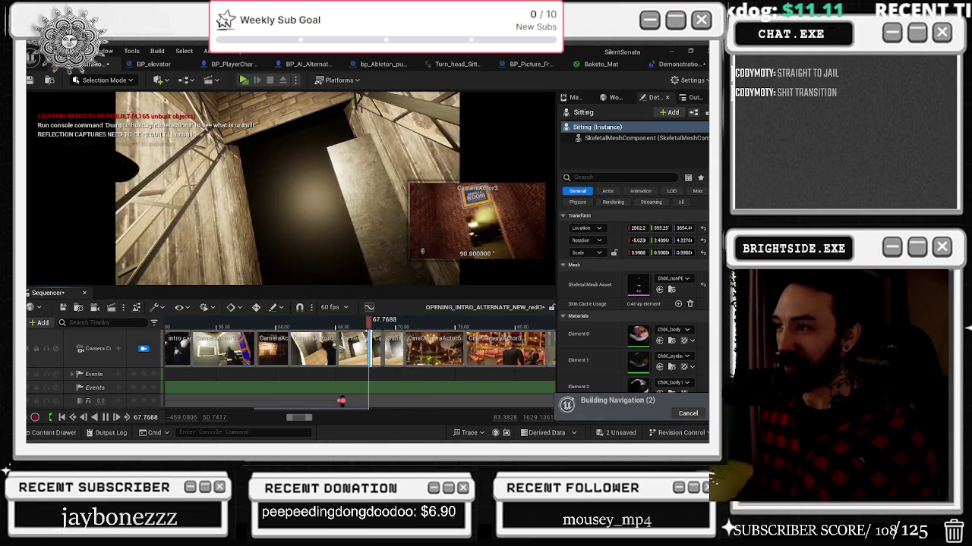
{"action": "scroll", "coordinate": [372, 338], "scroll_direction": "up", "scroll_amount": 3}
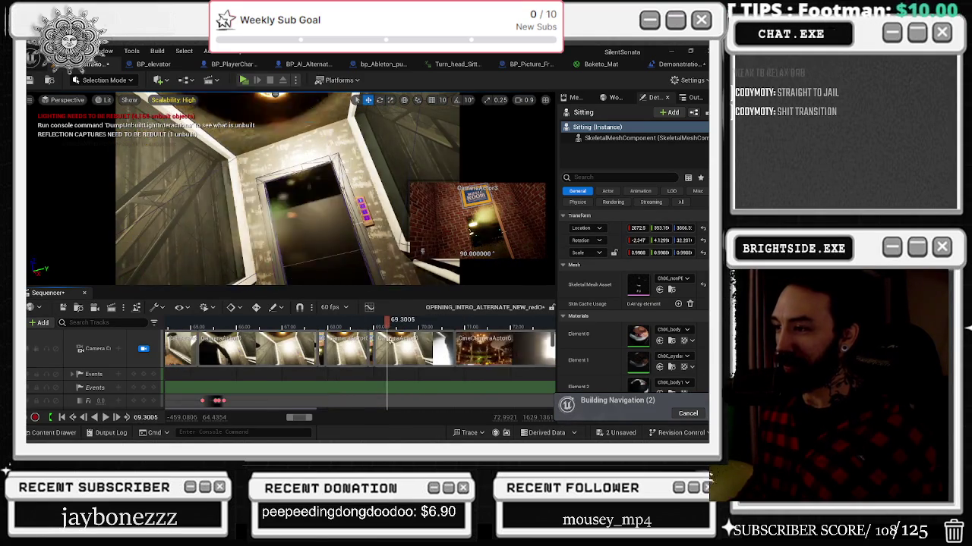
Split the CameraActor8 camera cut at the playhead
{"action": "right_click", "coordinate": [390, 348]}
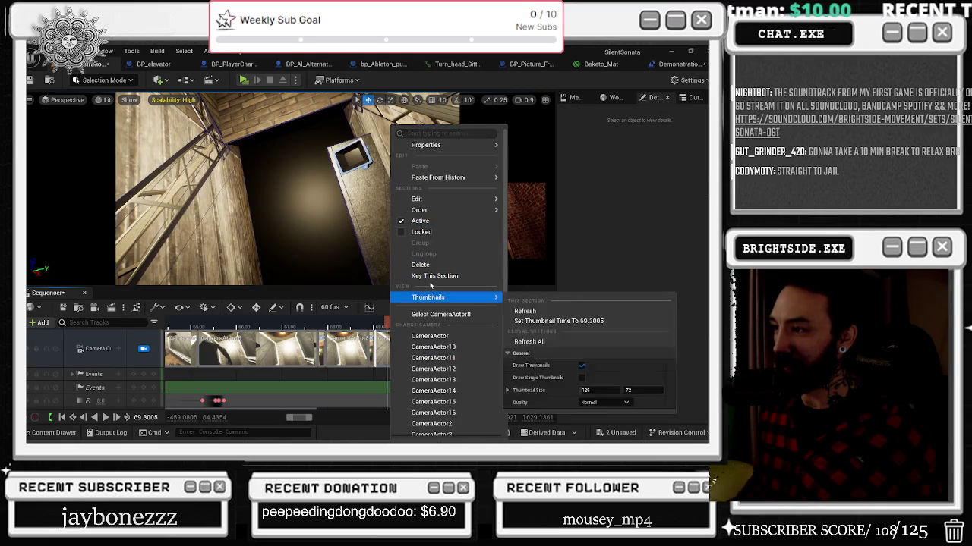
{"action": "mouse_move", "coordinate": [419, 209]}
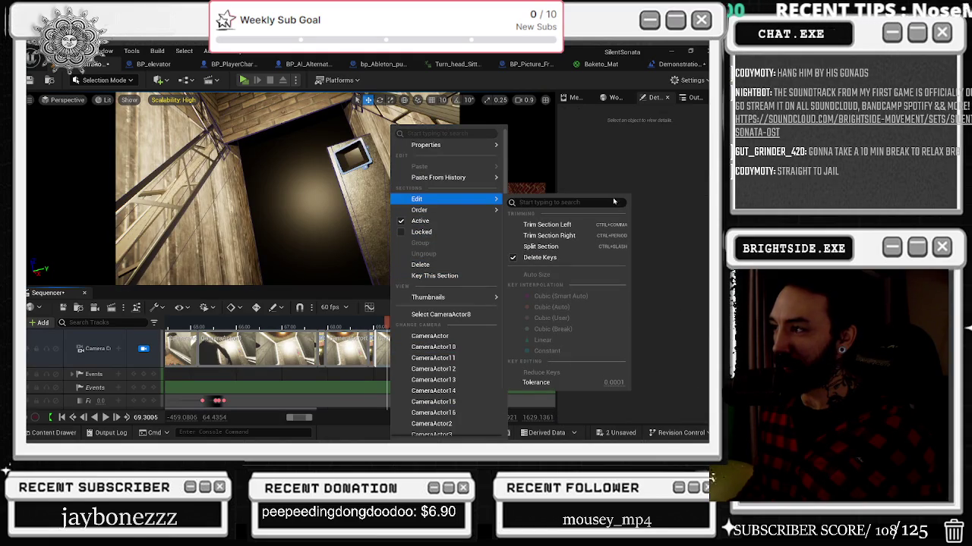
{"action": "left_click", "coordinate": [558, 249]}
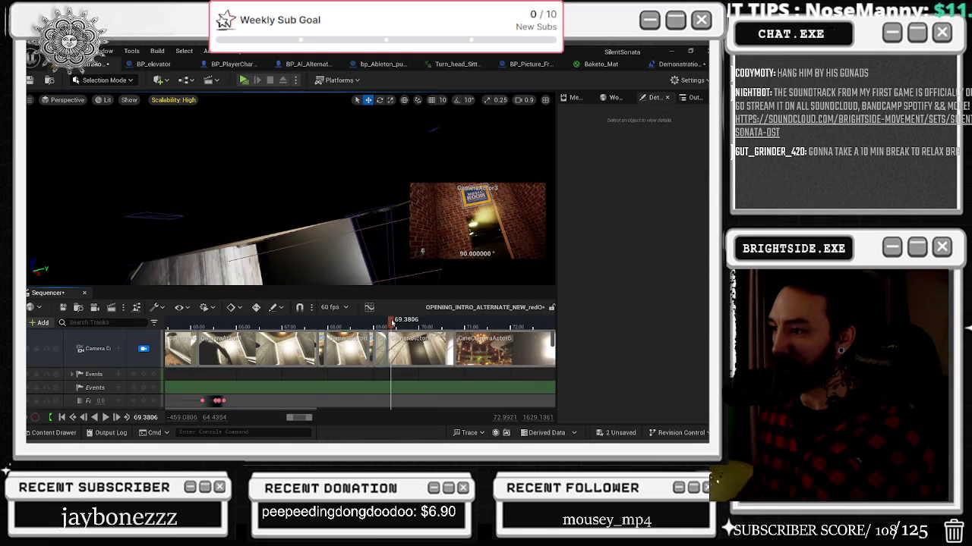
{"action": "scroll", "coordinate": [387, 341], "scroll_direction": "up", "scroll_amount": 3}
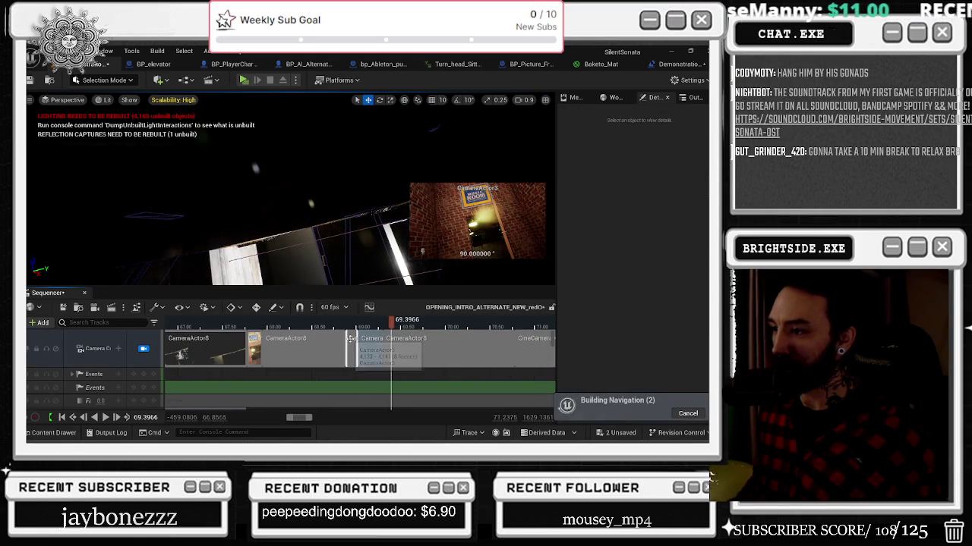
Move the playhead to about 69.33 seconds and split the camera cut again there
{"action": "left_click", "coordinate": [386, 323]}
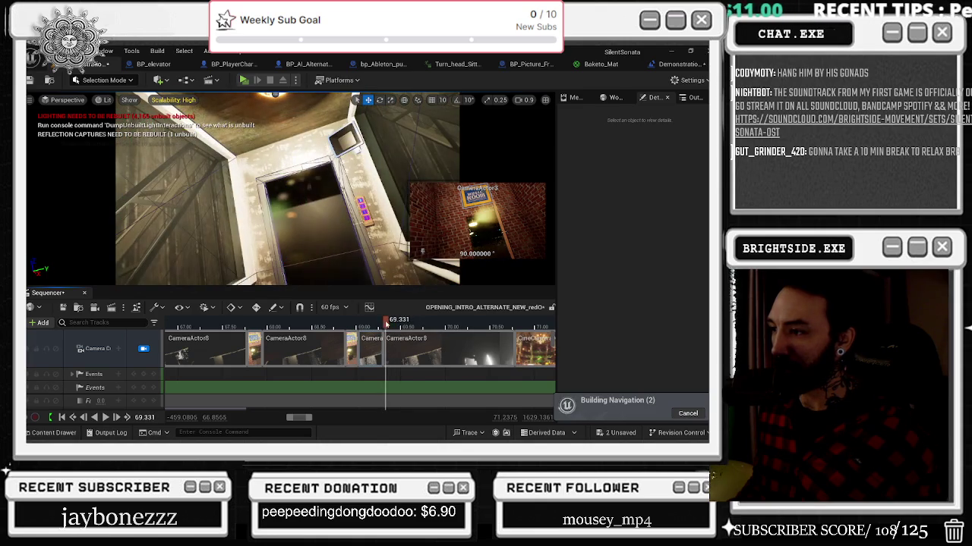
{"action": "left_click_drag", "start_coordinate": [385, 324], "coordinate": [397, 323]}
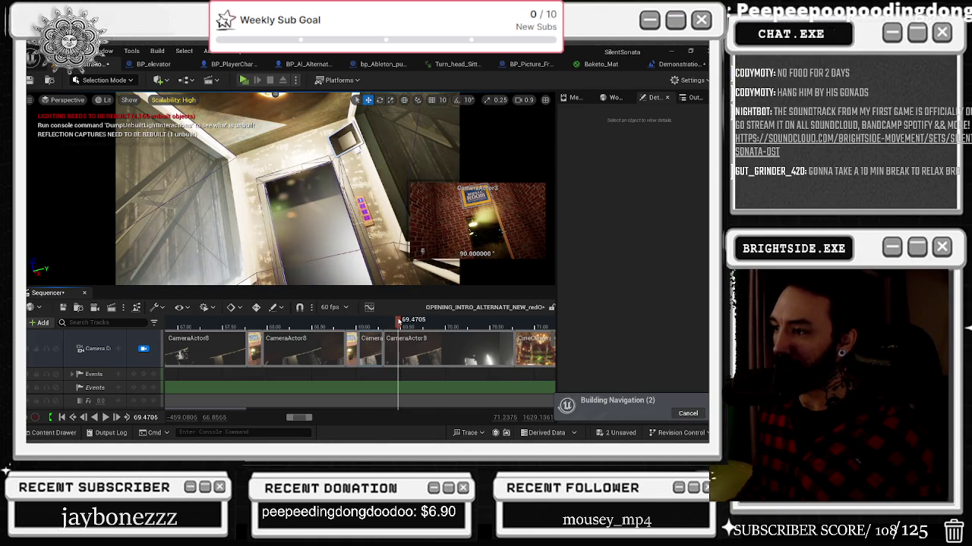
{"action": "right_click", "coordinate": [401, 348]}
{"action": "mouse_move", "coordinate": [431, 297]}
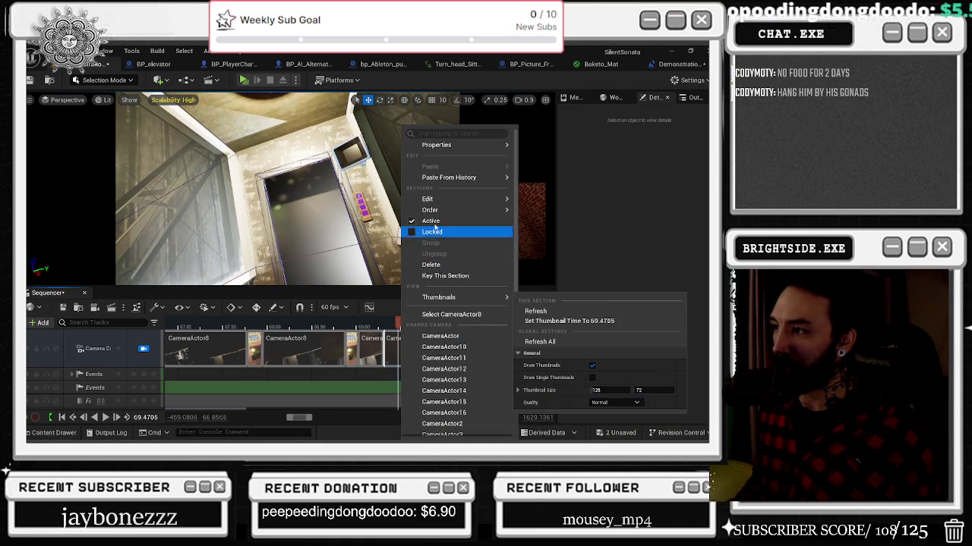
{"action": "mouse_move", "coordinate": [455, 199]}
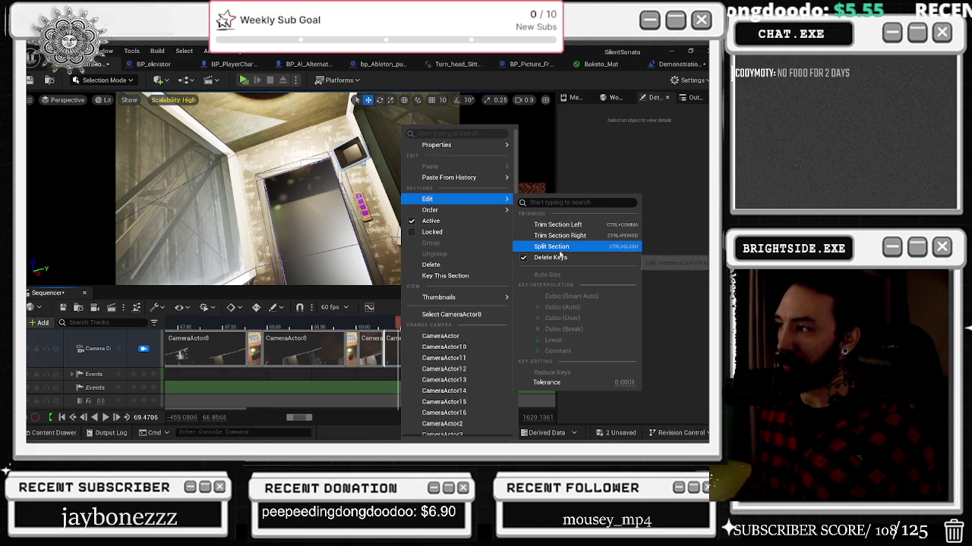
{"action": "left_click", "coordinate": [559, 247]}
Switch the newly split short piece to use CameraActor3
{"action": "right_click", "coordinate": [389, 348]}
{"action": "mouse_move", "coordinate": [429, 297]}
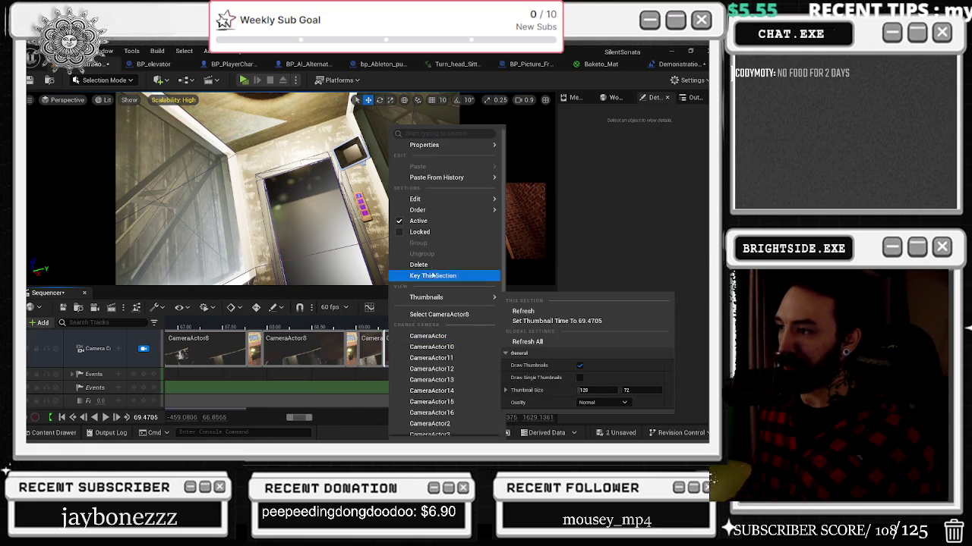
{"action": "left_click", "coordinate": [473, 400]}
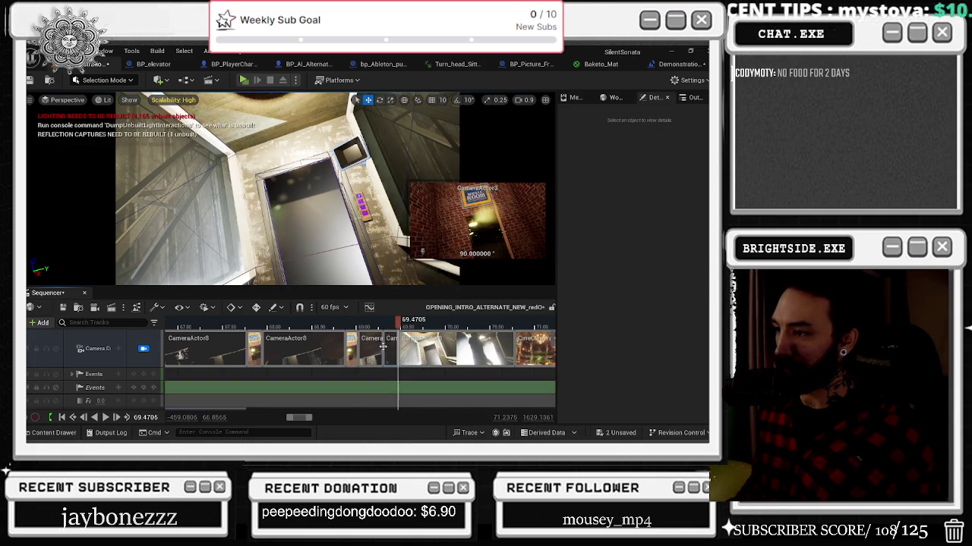
Replay the new cut from about 68.5 seconds, undo an accidental resize, and park at 68.2
{"action": "left_click", "coordinate": [261, 328]}
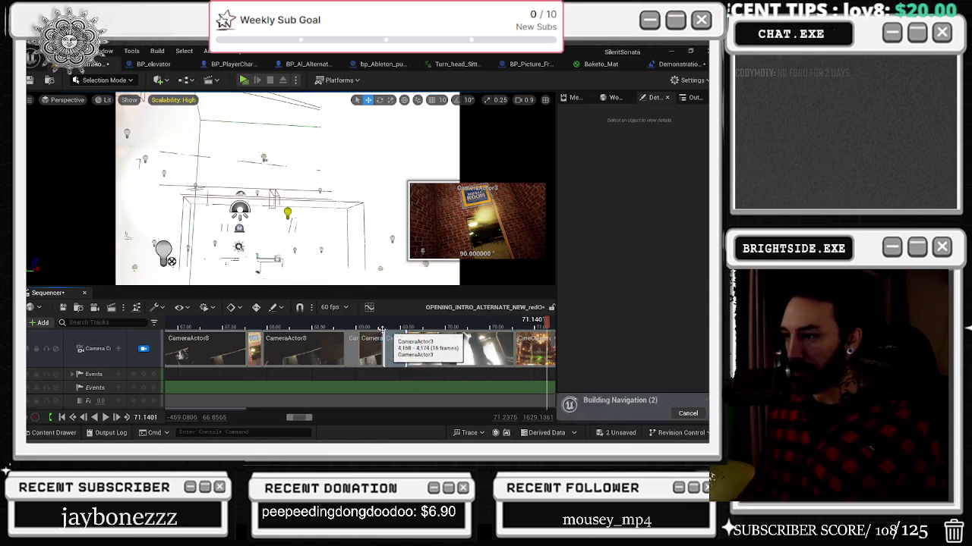
{"action": "left_click", "coordinate": [317, 328]}
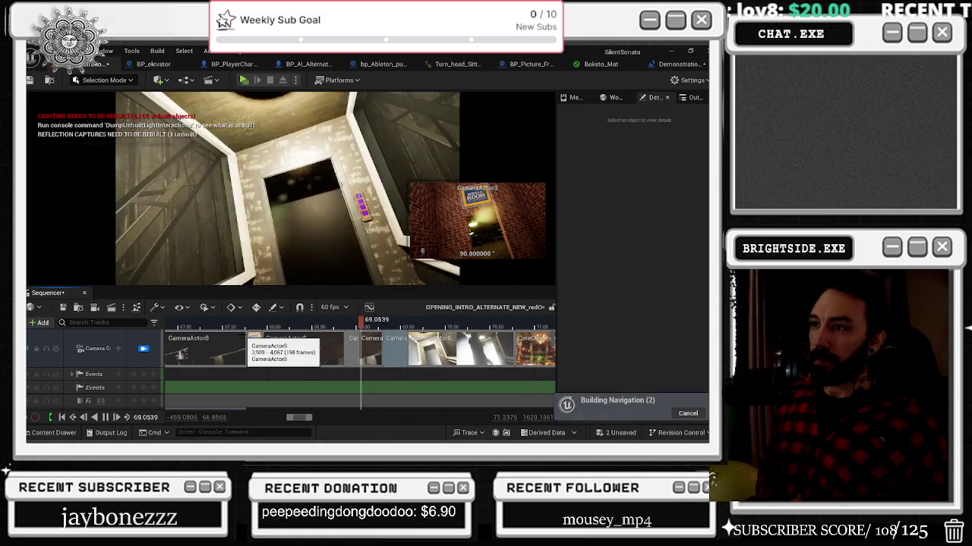
{"action": "key", "text": "space"}
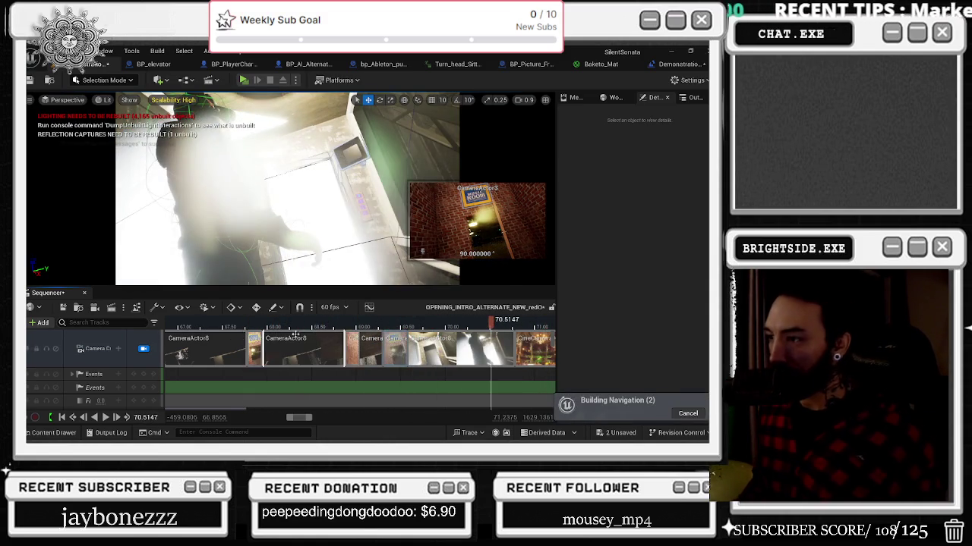
{"action": "key", "text": "ctrl+z"}
{"action": "left_click", "coordinate": [284, 328]}
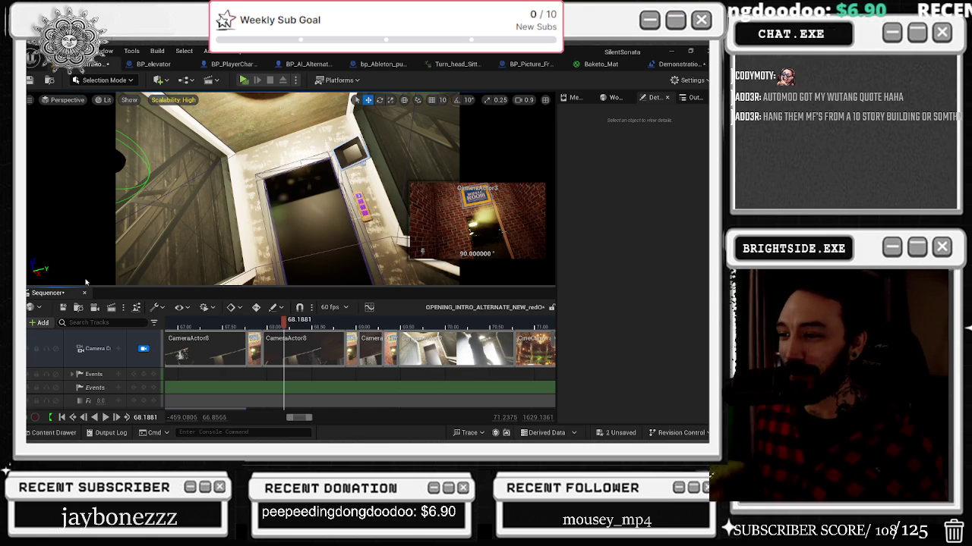
{"action": "scroll", "coordinate": [283, 371], "scroll_direction": "down", "scroll_amount": 2}
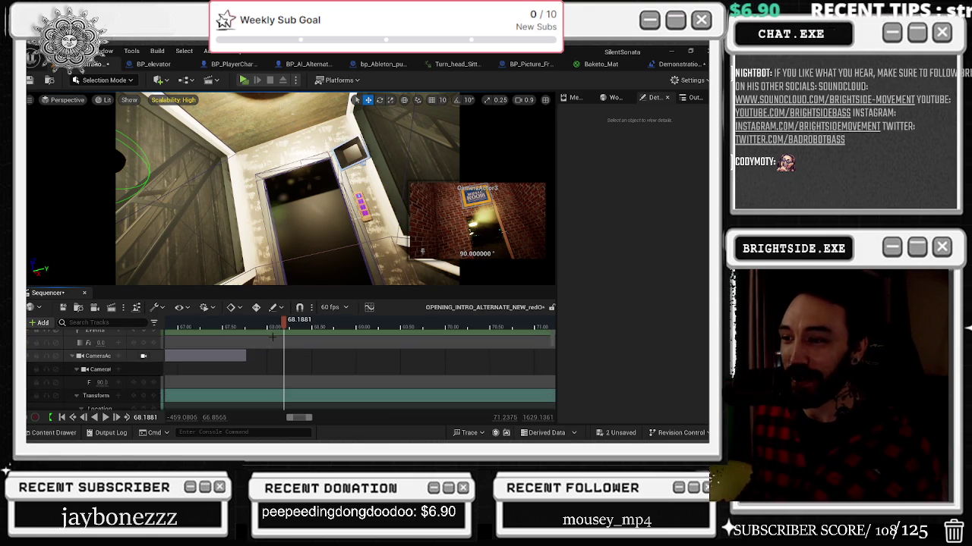
{"action": "scroll", "coordinate": [283, 370], "scroll_direction": "up", "scroll_amount": 2}
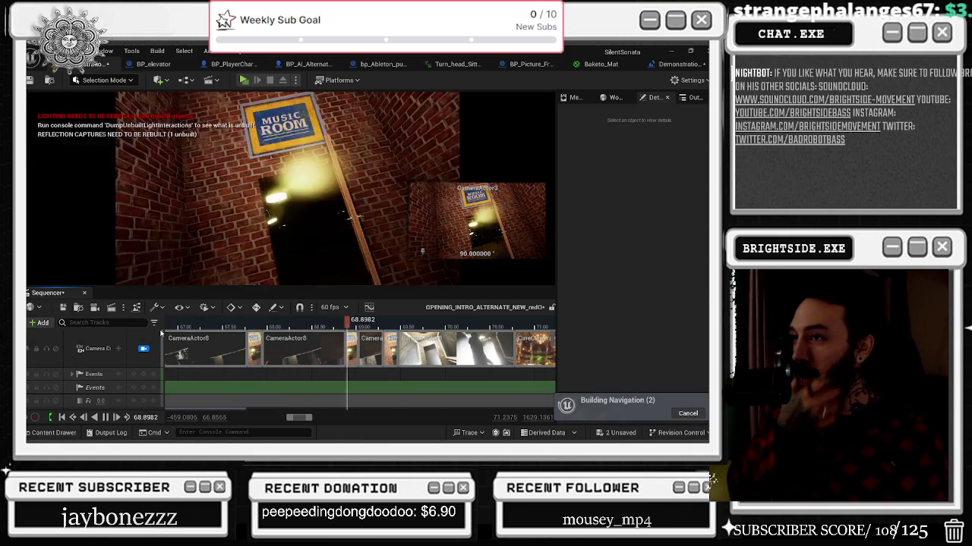
{"action": "key", "text": "space"}
{"action": "scroll", "coordinate": [314, 326], "scroll_direction": "down", "scroll_amount": 3}
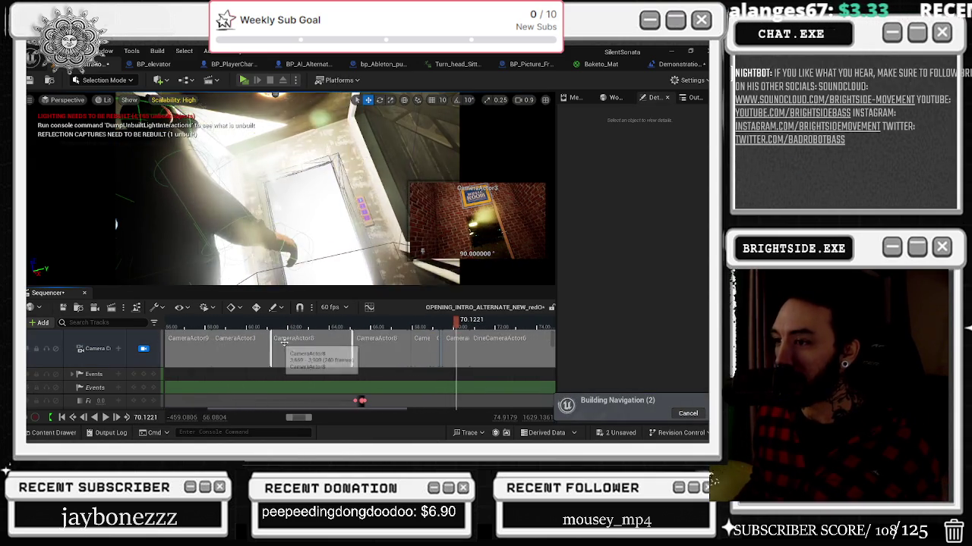
{"action": "left_click", "coordinate": [244, 326]}
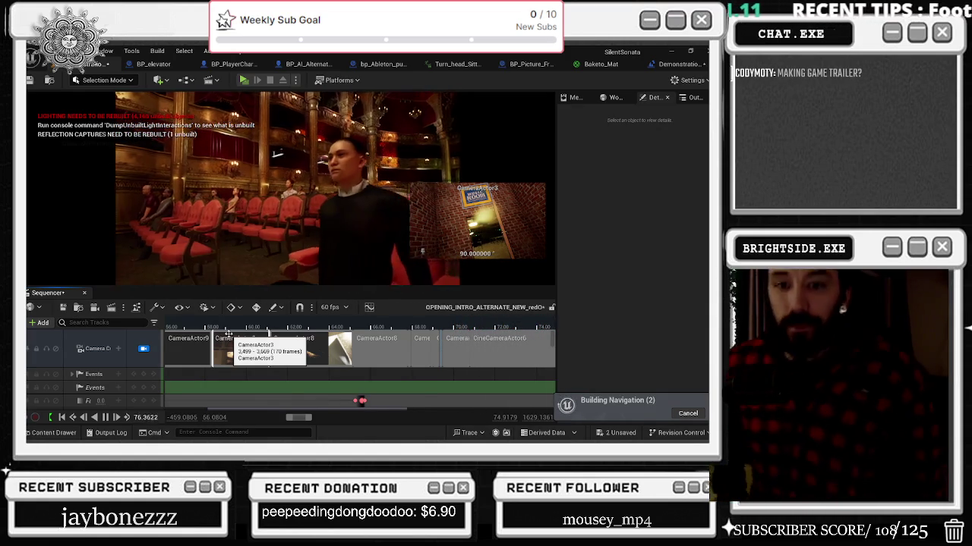
Replay the intro from about 58.9, 61.5, 70.5 and 67 seconds, then pause near 71
{"action": "left_click", "coordinate": [224, 332]}
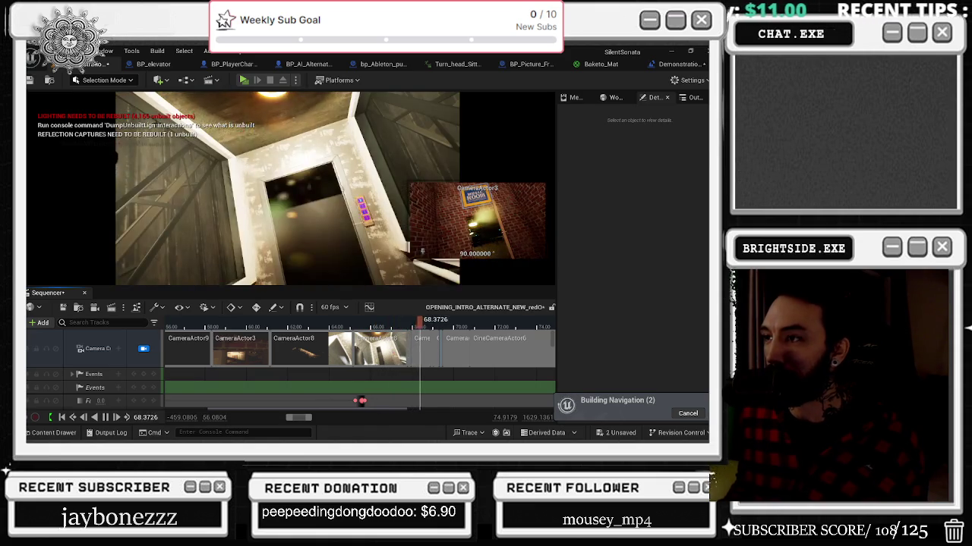
{"action": "left_click", "coordinate": [332, 326]}
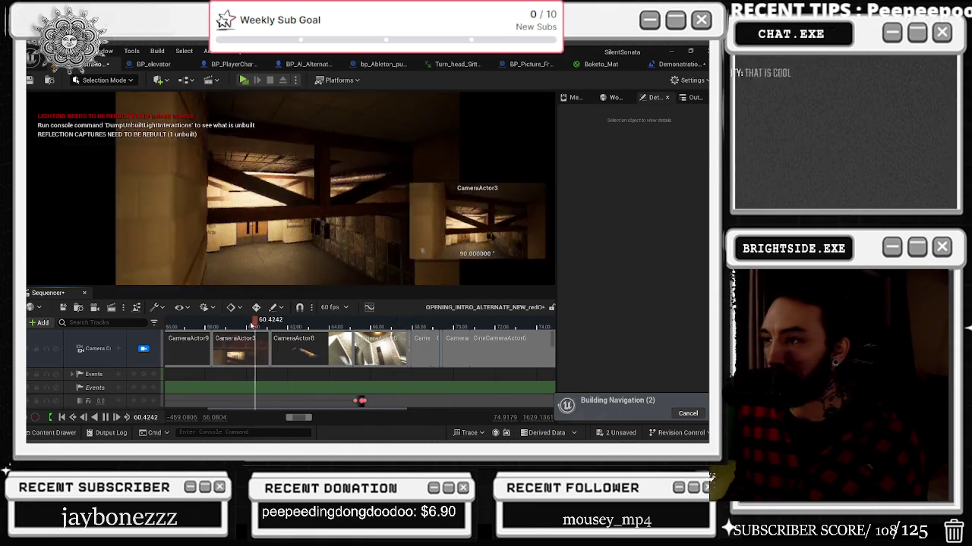
{"action": "left_click", "coordinate": [276, 326]}
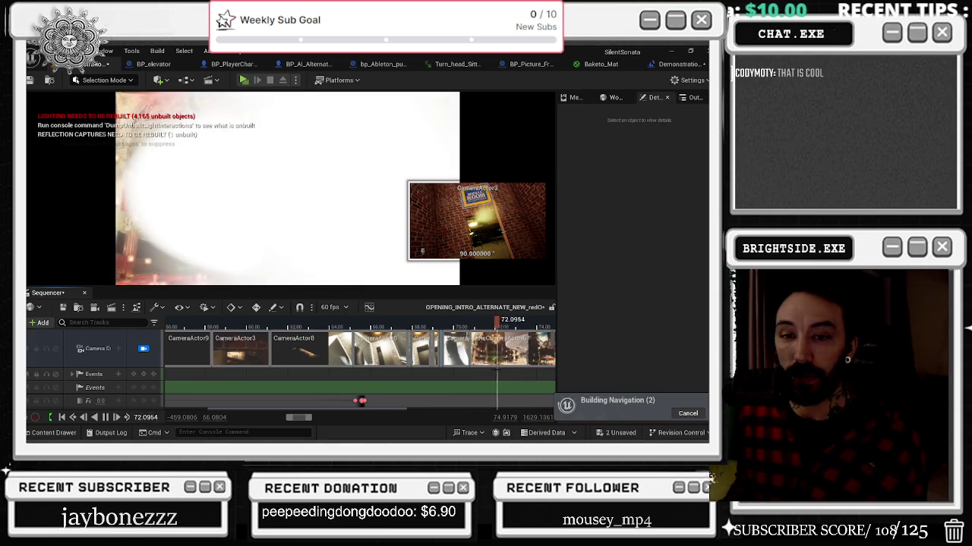
{"action": "left_click", "coordinate": [342, 322]}
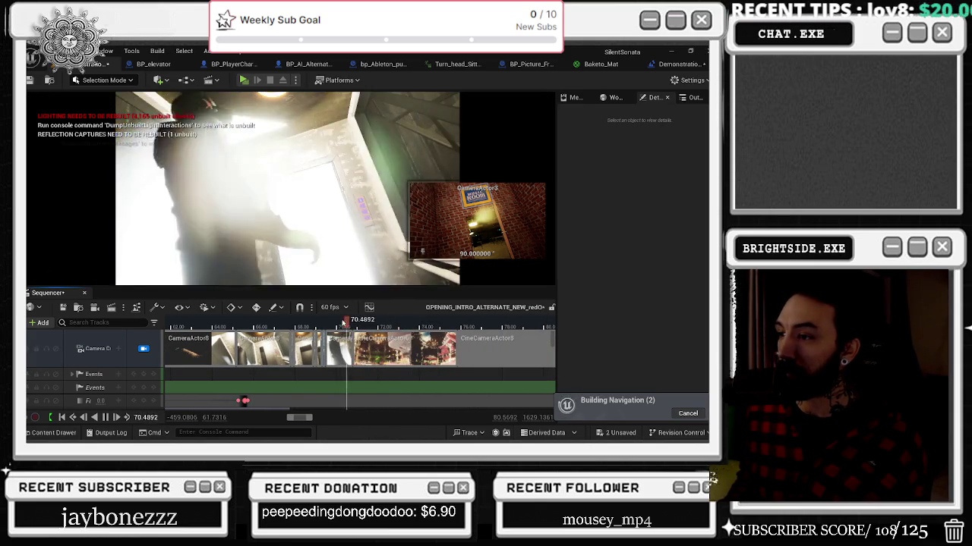
{"action": "left_click", "coordinate": [320, 322]}
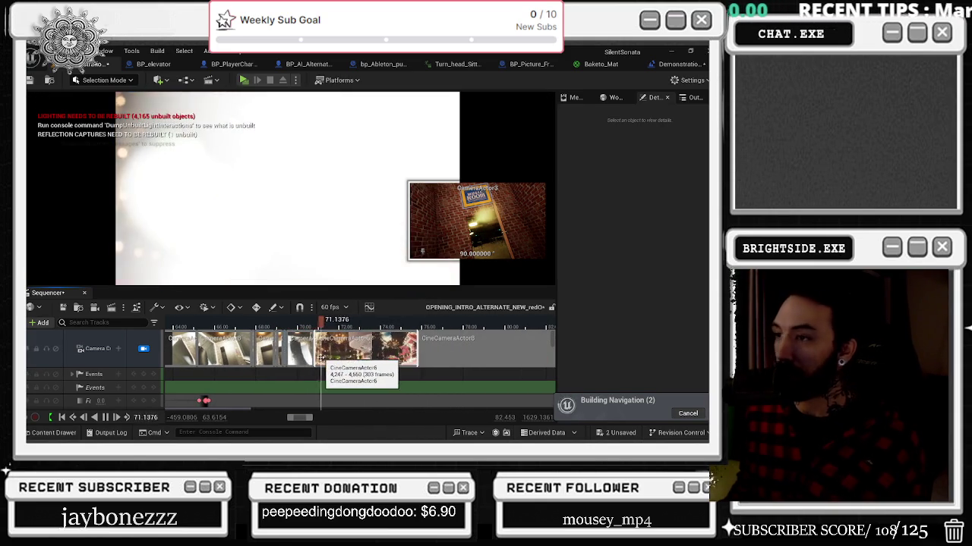
{"action": "scroll", "coordinate": [357, 353], "scroll_direction": "down", "scroll_amount": 3}
{"action": "left_click", "coordinate": [234, 323]}
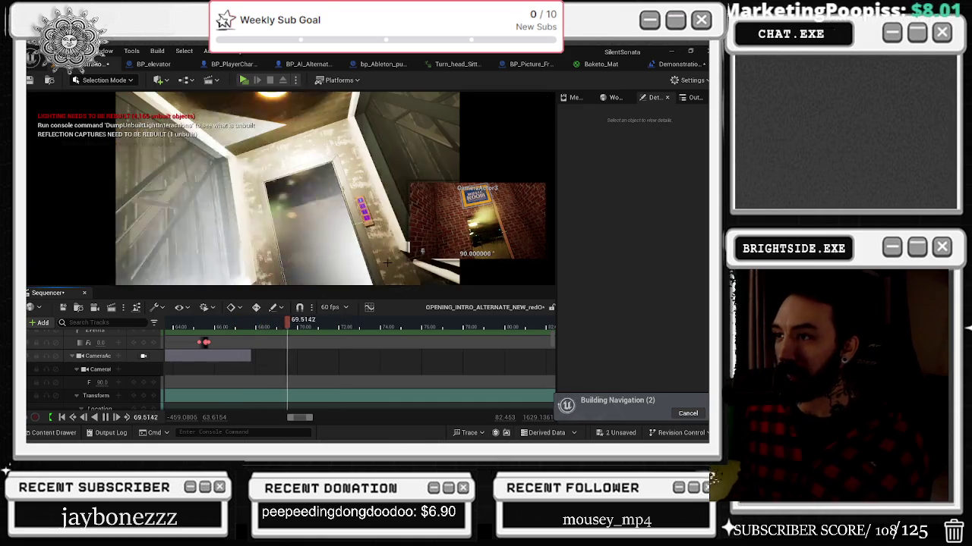
{"action": "key", "text": "space"}
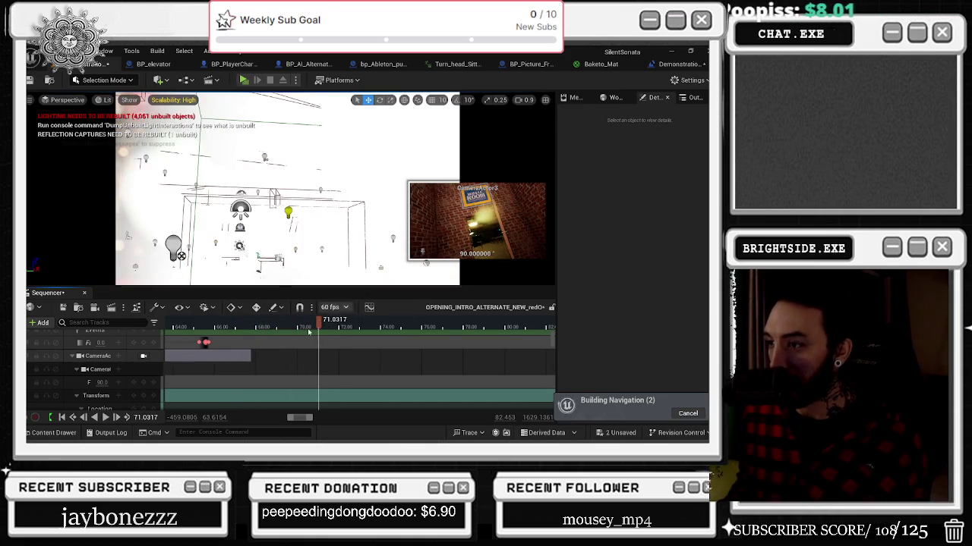
Select the Sitting character, zoom the timeline around 68–70 seconds, and switch the viewport to unlit
{"action": "mouse_move", "coordinate": [277, 324]}
{"action": "left_mouse_down"}
{"action": "mouse_move", "coordinate": [250, 324]}
{"action": "mouse_move", "coordinate": [317, 320]}
{"action": "mouse_move", "coordinate": [304, 320]}
{"action": "left_mouse_up"}
{"action": "left_click", "coordinate": [183, 240]}
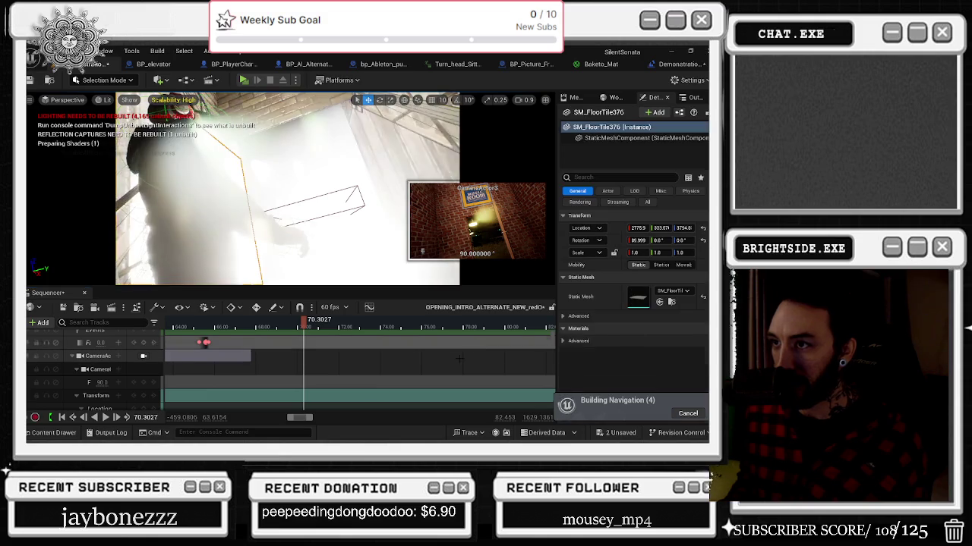
{"action": "left_click", "coordinate": [273, 227]}
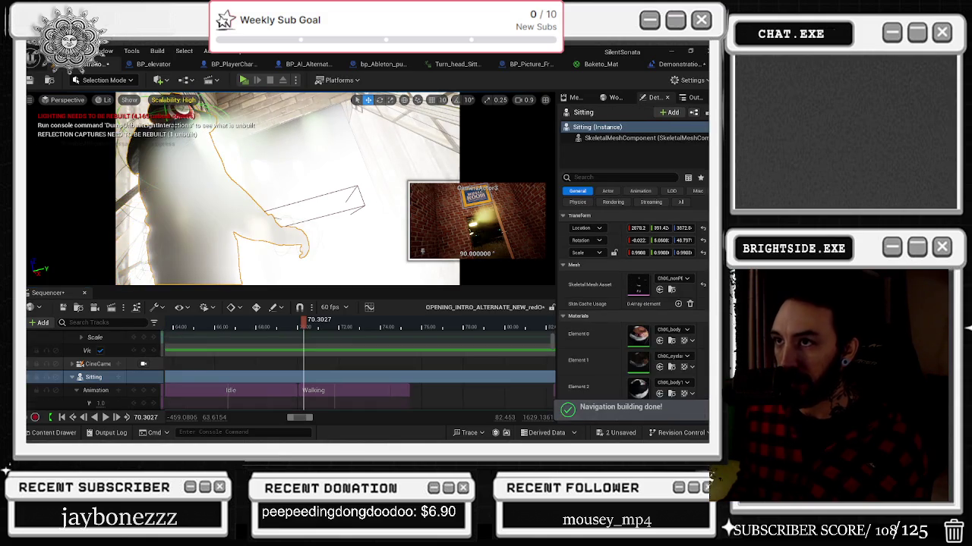
{"action": "left_click_drag", "start_coordinate": [303, 322], "coordinate": [302, 322]}
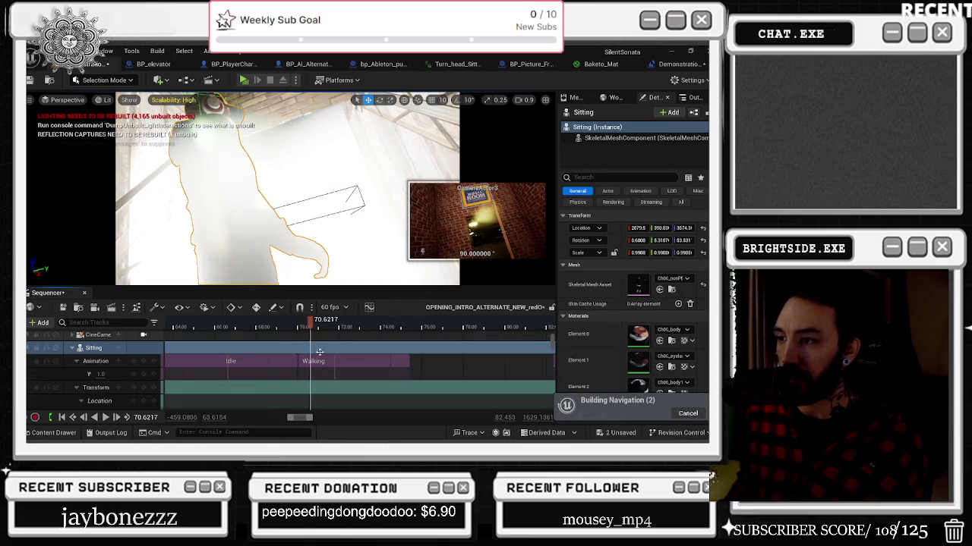
{"action": "scroll", "coordinate": [277, 357], "scroll_direction": "up", "scroll_amount": 3}
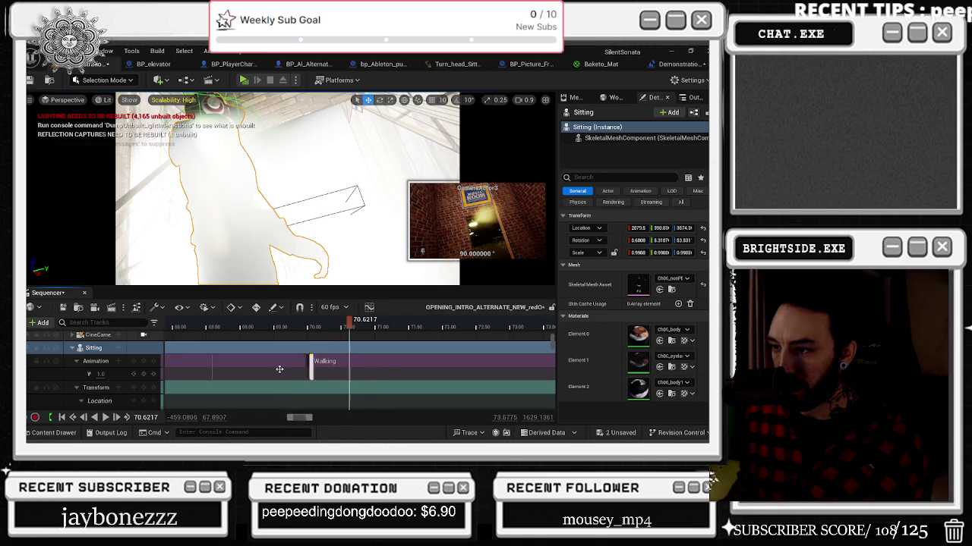
{"action": "scroll", "coordinate": [298, 366], "scroll_direction": "left", "scroll_amount": 2}
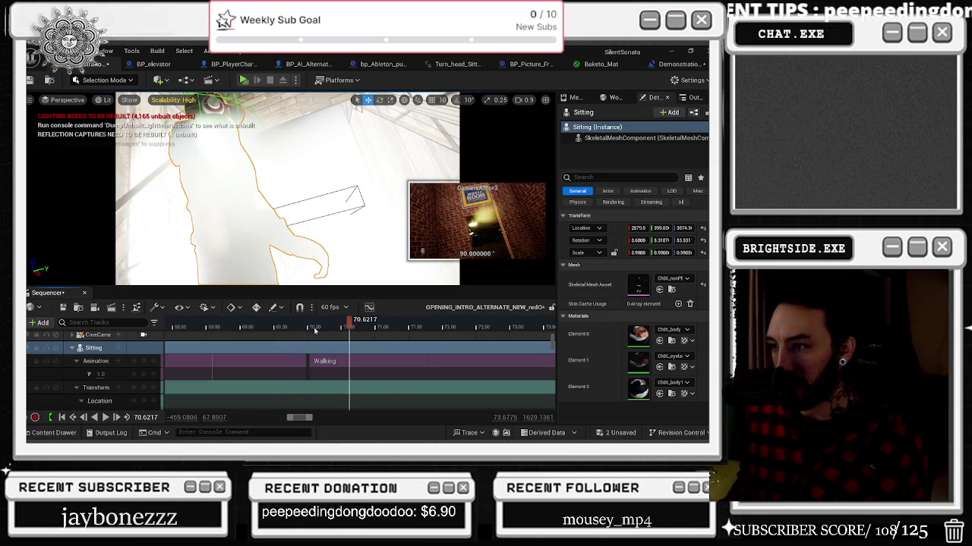
{"action": "left_click", "coordinate": [322, 333]}
{"action": "mouse_move", "coordinate": [323, 332]}
{"action": "left_mouse_down"}
{"action": "mouse_move", "coordinate": [387, 334]}
{"action": "mouse_move", "coordinate": [185, 334]}
{"action": "mouse_move", "coordinate": [250, 348]}
{"action": "mouse_move", "coordinate": [383, 332]}
{"action": "mouse_move", "coordinate": [304, 334]}
{"action": "left_mouse_up"}
{"action": "key", "text": "alt+3"}
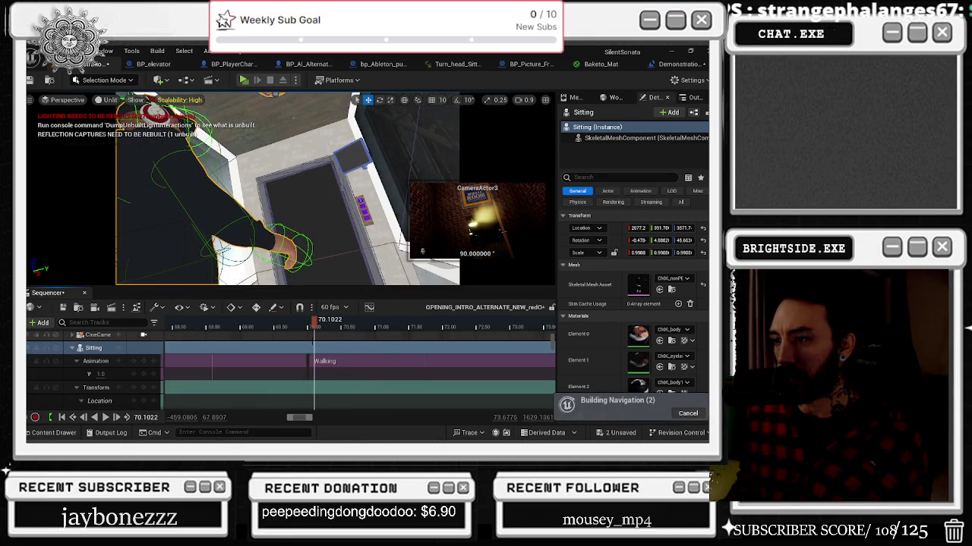
Drag the Walking animation section left so it starts at the playhead near 68.8 seconds
{"action": "right_click", "coordinate": [306, 366]}
{"action": "key", "text": "Escape"}
{"action": "left_click_drag", "start_coordinate": [277, 330], "coordinate": [352, 330]}
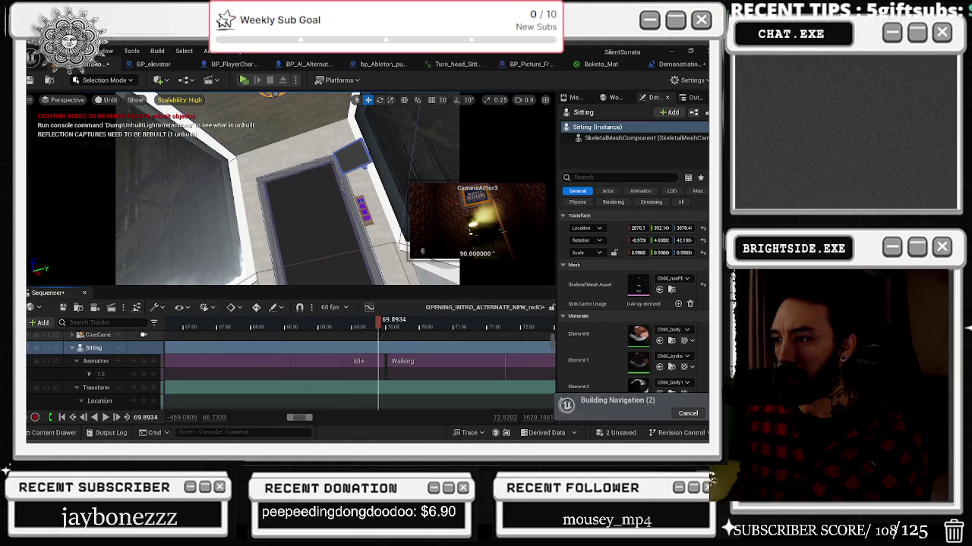
{"action": "mouse_move", "coordinate": [411, 357]}
{"action": "left_mouse_down"}
{"action": "mouse_move", "coordinate": [388, 363]}
{"action": "mouse_move", "coordinate": [403, 324]}
{"action": "left_mouse_up"}
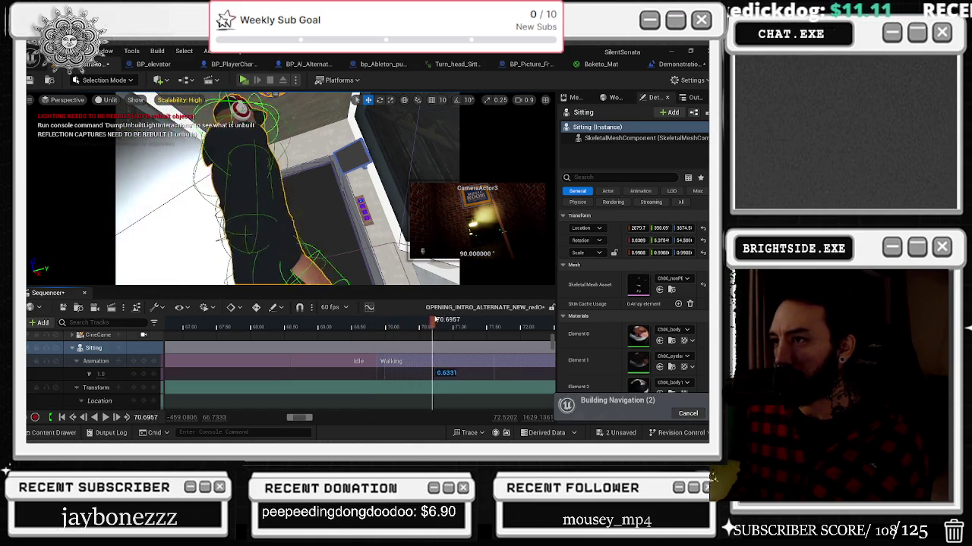
{"action": "left_click_drag", "start_coordinate": [433, 320], "coordinate": [364, 319]}
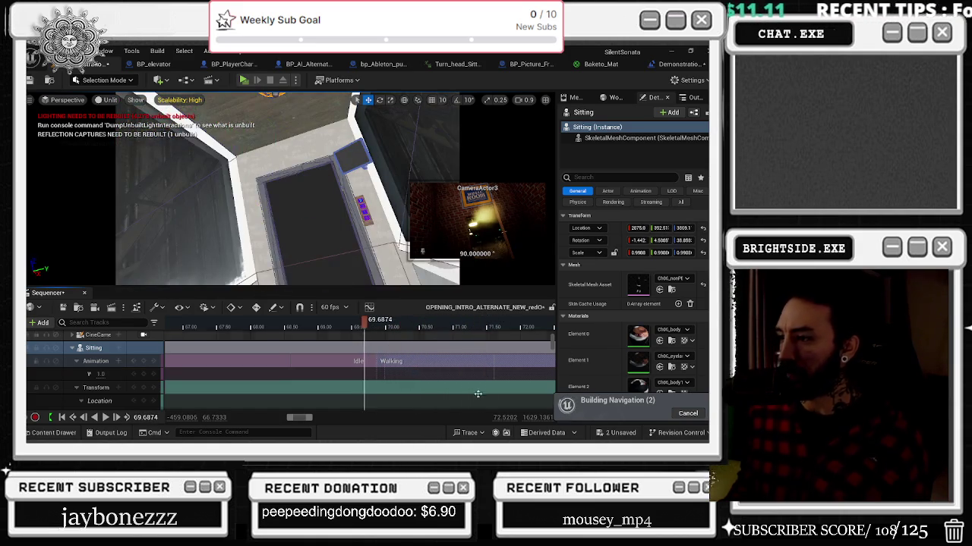
{"action": "scroll", "coordinate": [478, 394], "scroll_direction": "down", "scroll_amount": 5}
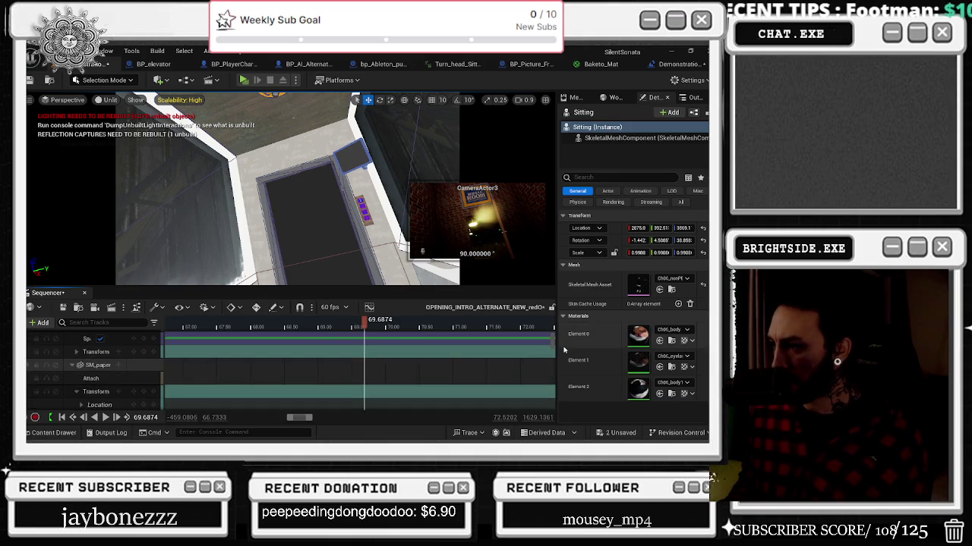
{"action": "scroll", "coordinate": [550, 342], "scroll_direction": "up", "scroll_amount": 5}
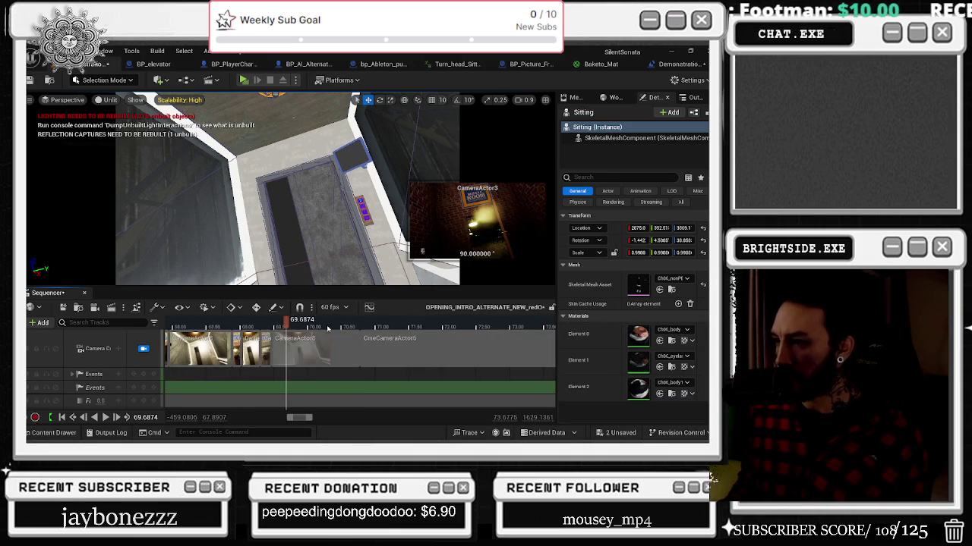
{"action": "mouse_move", "coordinate": [287, 320]}
{"action": "left_mouse_down"}
{"action": "mouse_move", "coordinate": [398, 320]}
{"action": "mouse_move", "coordinate": [302, 320]}
{"action": "left_mouse_up"}
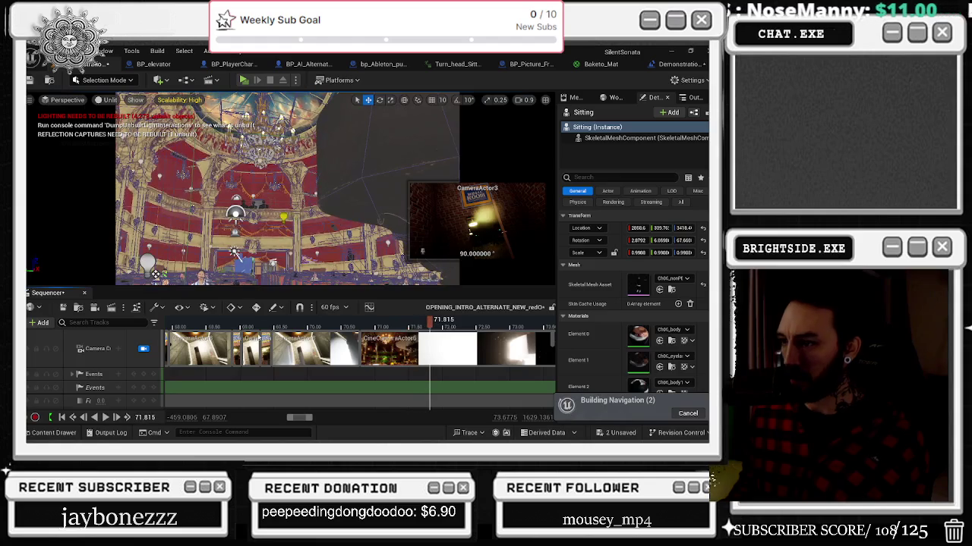
{"action": "scroll", "coordinate": [361, 349], "scroll_direction": "down", "scroll_amount": 4}
{"action": "left_click", "coordinate": [311, 325]}
{"action": "key", "text": "space"}
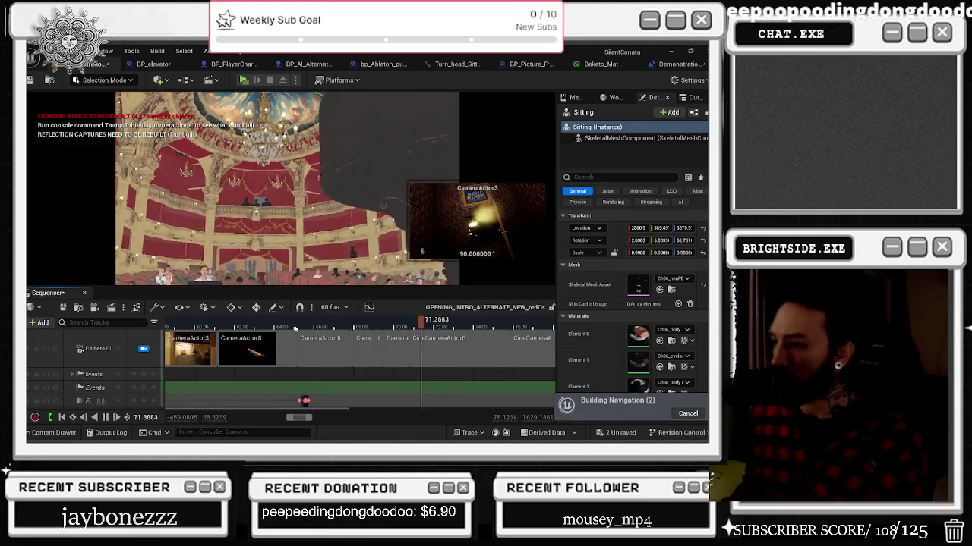
{"action": "key", "text": "space"}
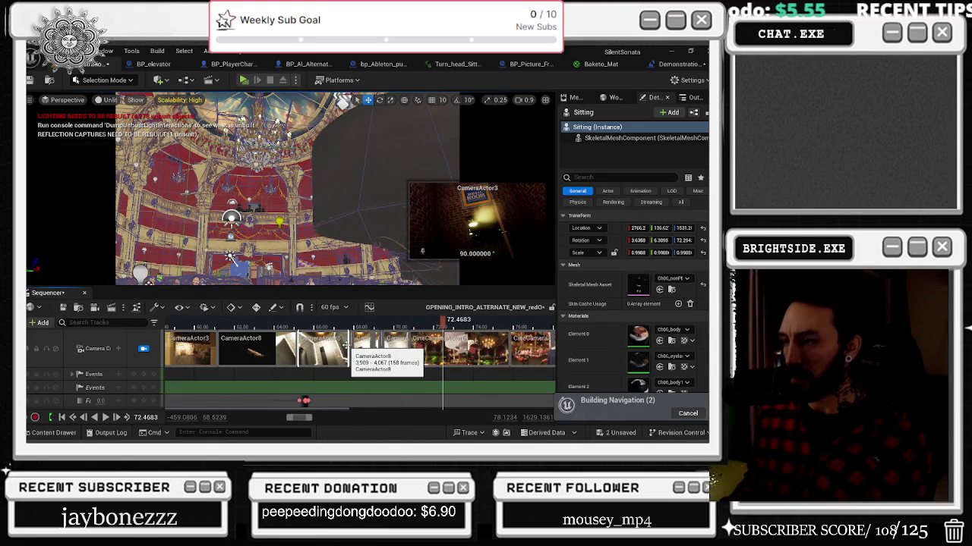
{"action": "left_click_drag", "start_coordinate": [445, 320], "coordinate": [405, 321]}
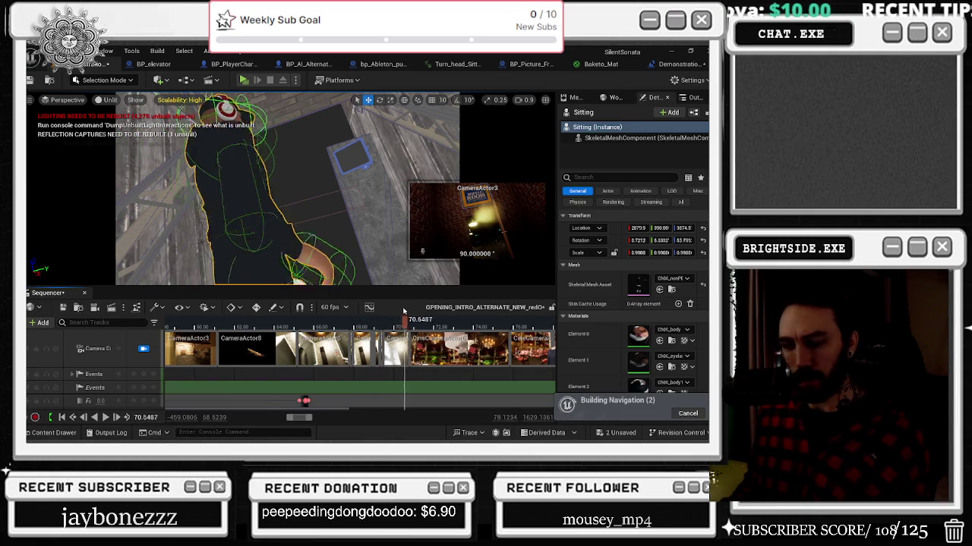
{"action": "left_click_drag", "start_coordinate": [399, 314], "coordinate": [372, 327]}
{"action": "key", "text": "space"}
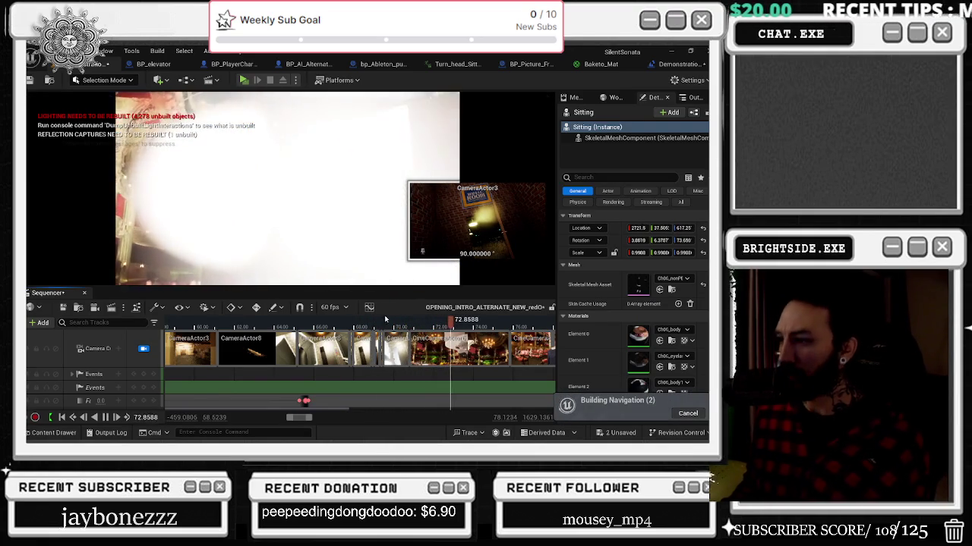
{"action": "left_click", "coordinate": [335, 319]}
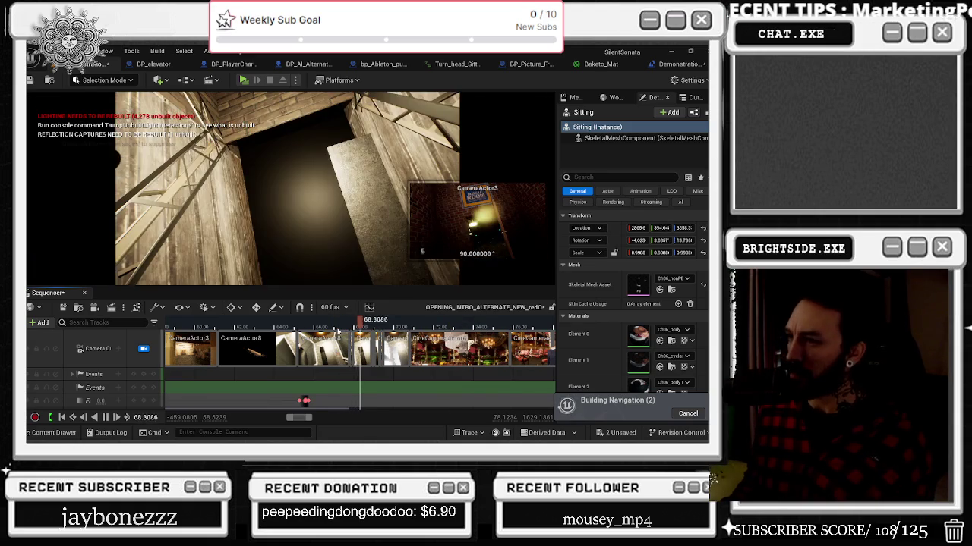
{"action": "left_click", "coordinate": [242, 325]}
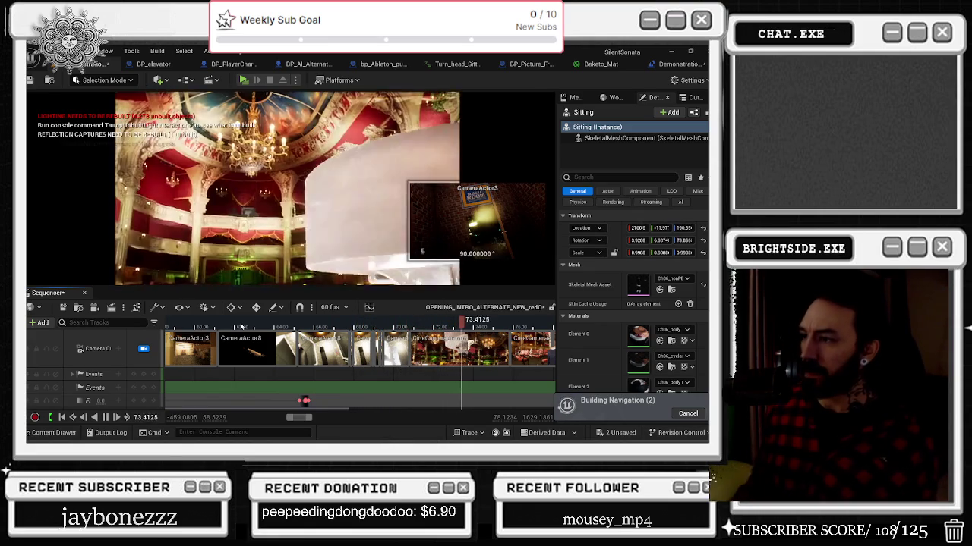
{"action": "right_click", "coordinate": [450, 336]}
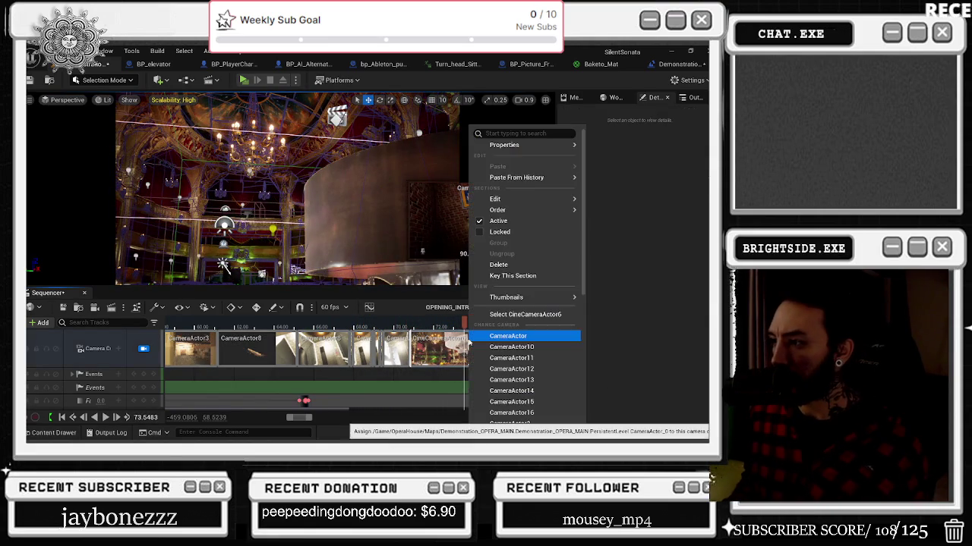
Select the CineCameraActor6 camera from its cut and shift that section slightly later
{"action": "key", "text": "Escape"}
{"action": "left_click", "coordinate": [364, 227]}
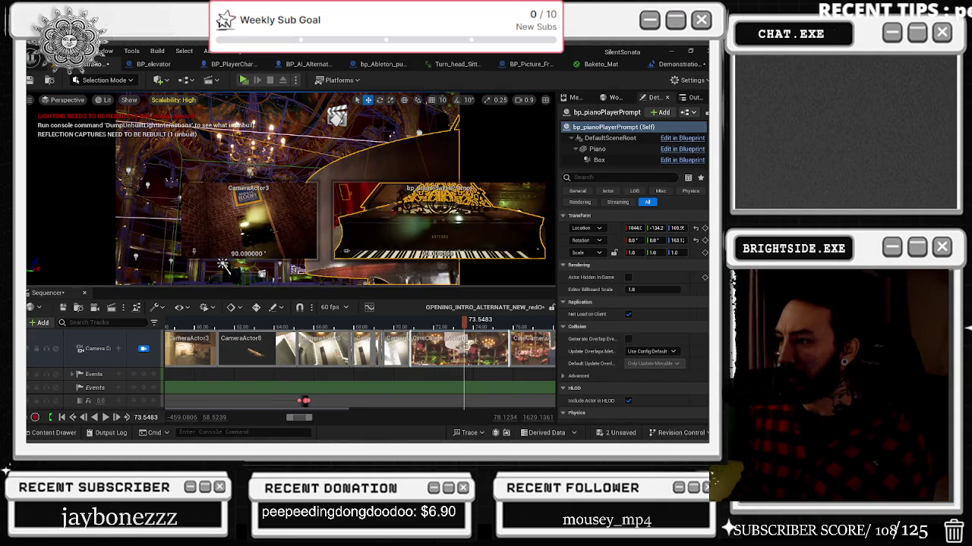
{"action": "right_click", "coordinate": [470, 338]}
{"action": "left_click", "coordinate": [444, 343]}
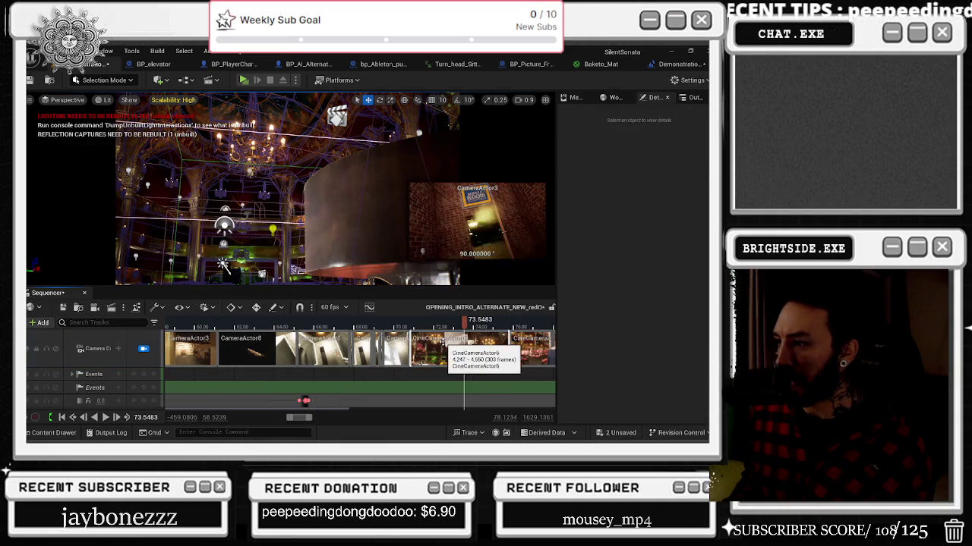
{"action": "right_click", "coordinate": [444, 343]}
{"action": "mouse_move", "coordinate": [501, 310]}
{"action": "left_click", "coordinate": [596, 323]}
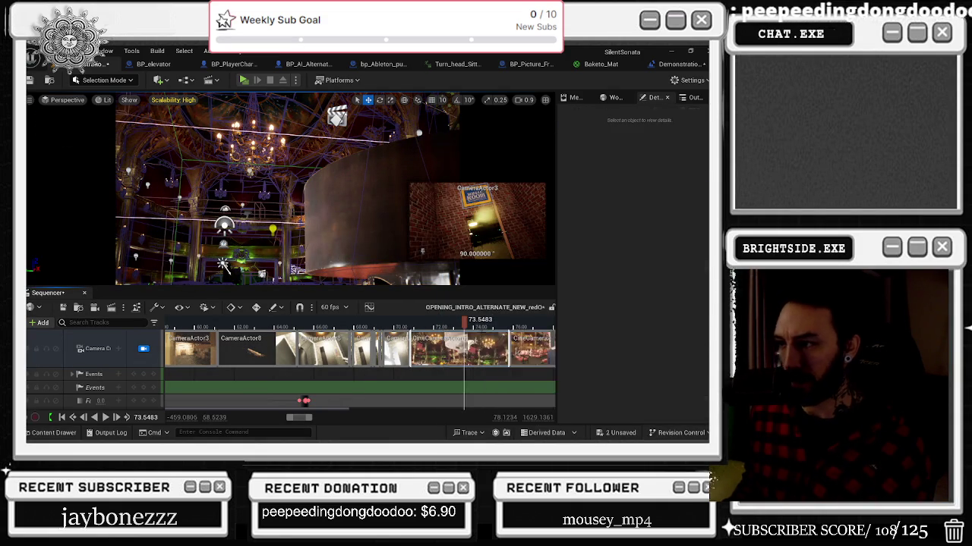
{"action": "left_click", "coordinate": [406, 326]}
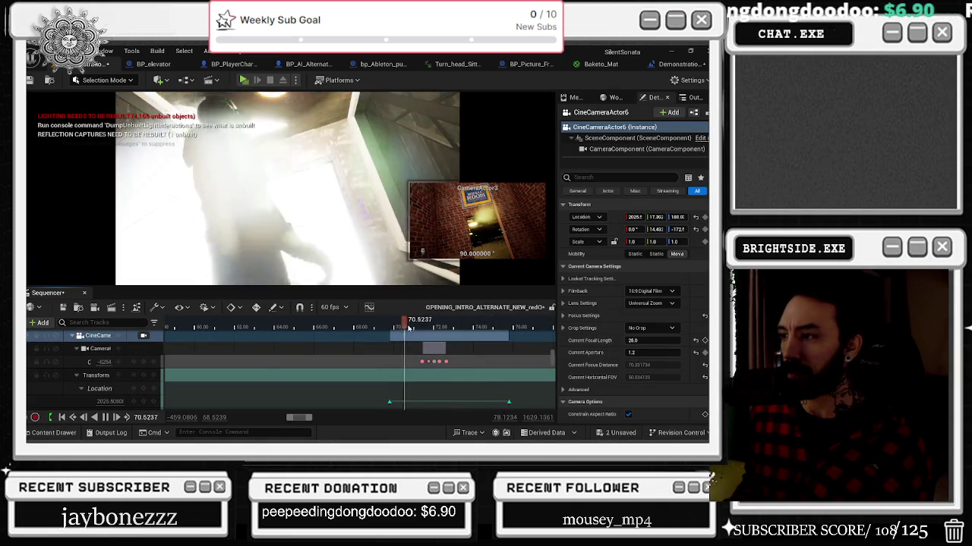
{"action": "left_click", "coordinate": [431, 326]}
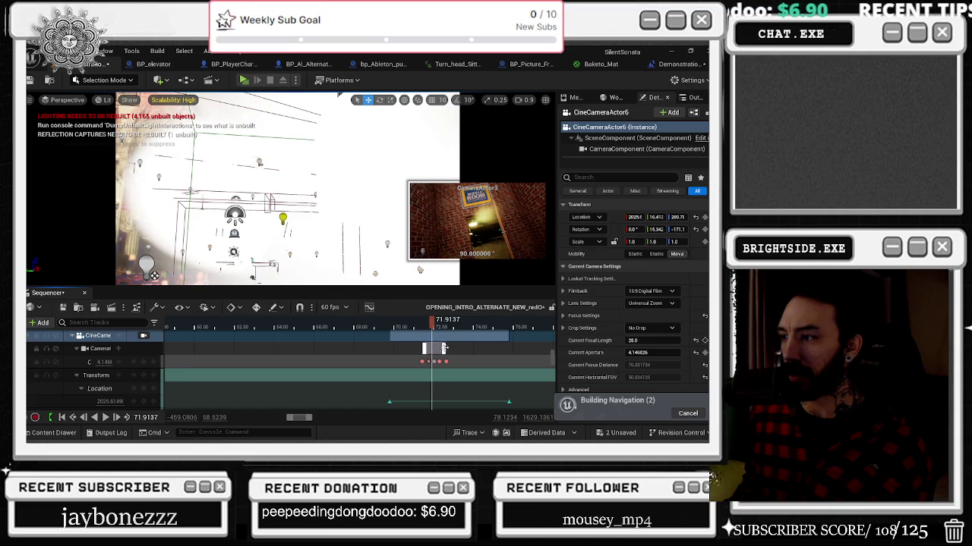
{"action": "left_click_drag", "start_coordinate": [444, 348], "coordinate": [448, 348]}
Replay the shot from about 71.6 and 70.1 seconds, then rewind to 65.9 to rewatch
{"action": "key", "text": "space"}
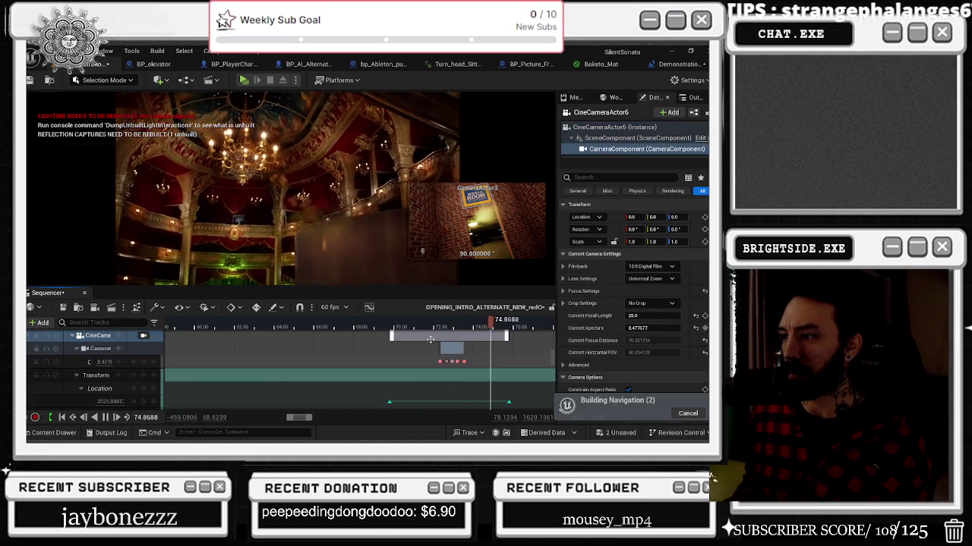
{"action": "left_click", "coordinate": [417, 325]}
{"action": "left_click", "coordinate": [385, 323]}
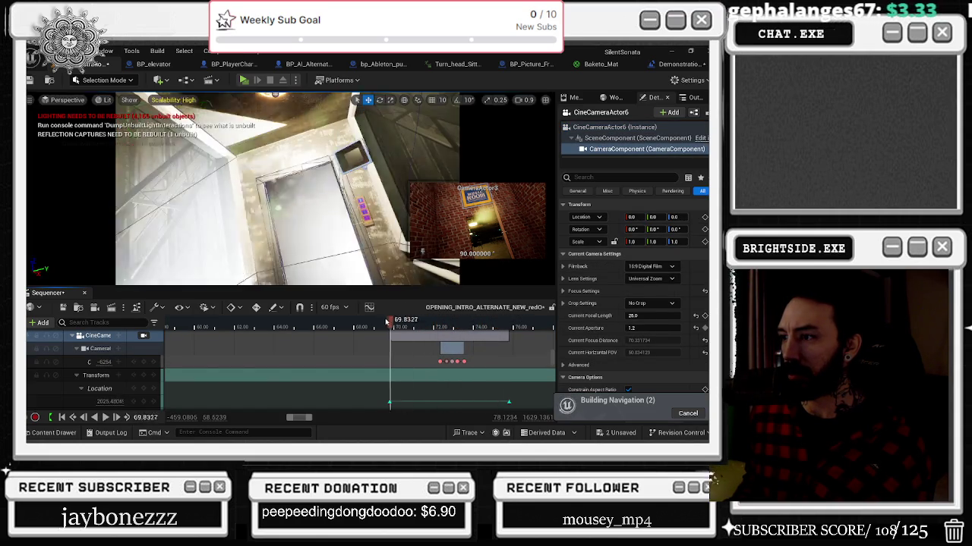
{"action": "key", "text": "space"}
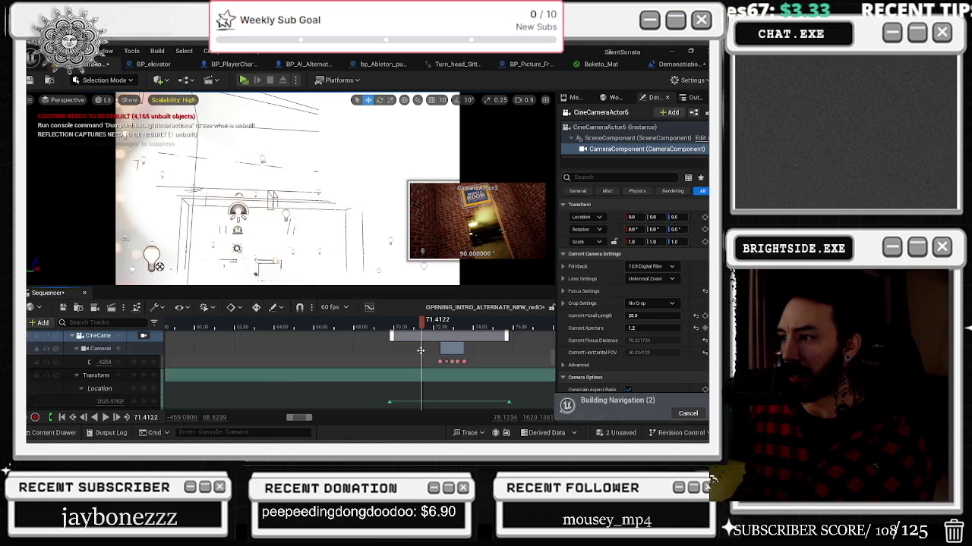
{"action": "scroll", "coordinate": [416, 354], "scroll_direction": "down", "scroll_amount": 3}
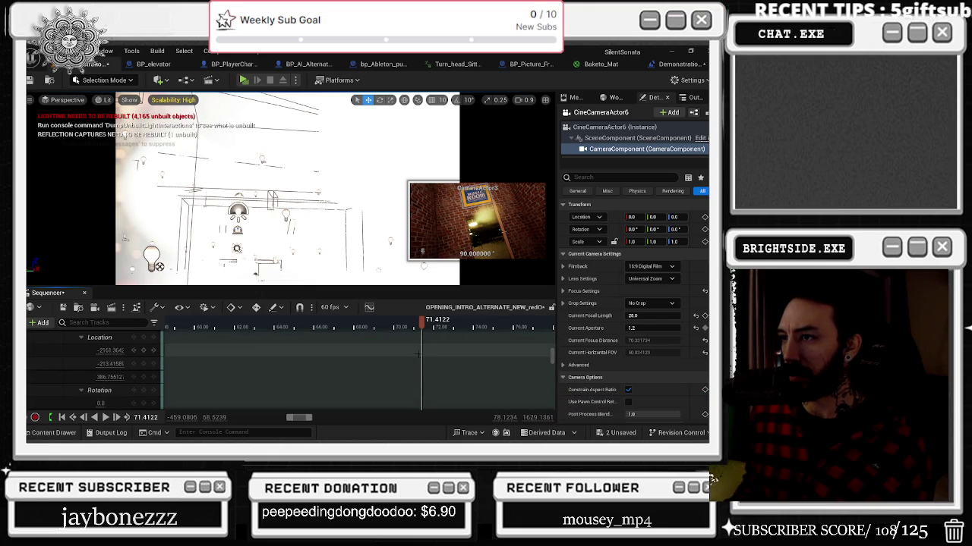
{"action": "left_click", "coordinate": [395, 325]}
{"action": "key", "text": "space"}
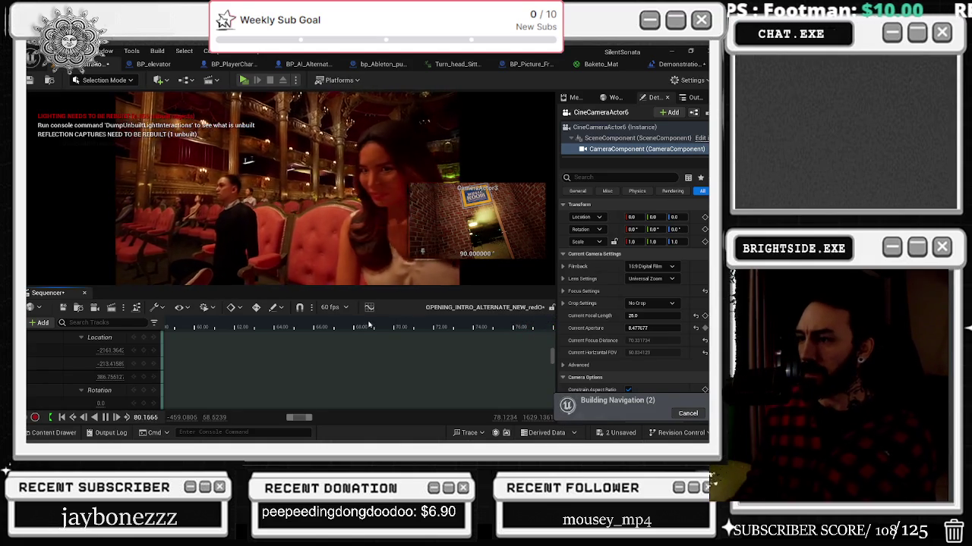
{"action": "left_click", "coordinate": [282, 327]}
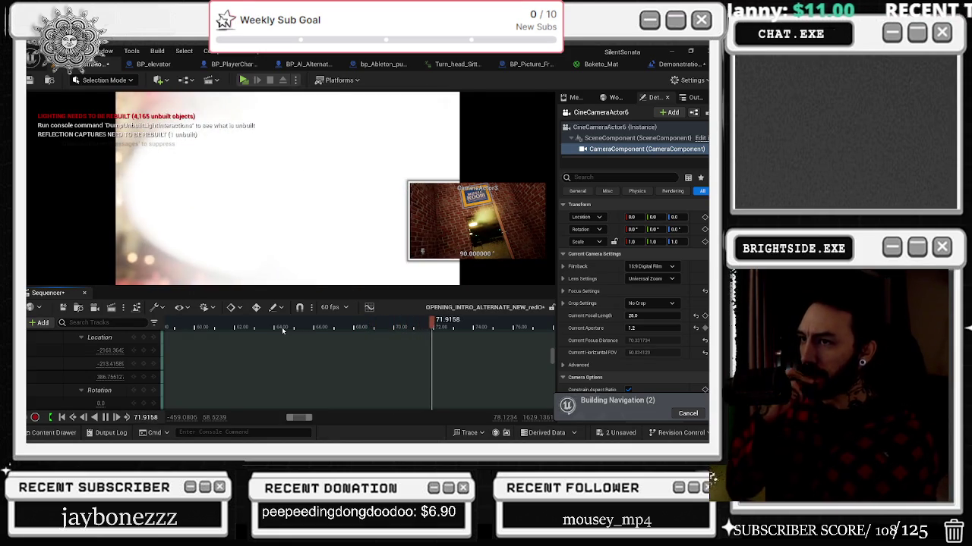
Set the sequence time to 68.878 and select the elevator ceiling sm_ceiling_236
{"action": "left_click", "coordinate": [370, 330]}
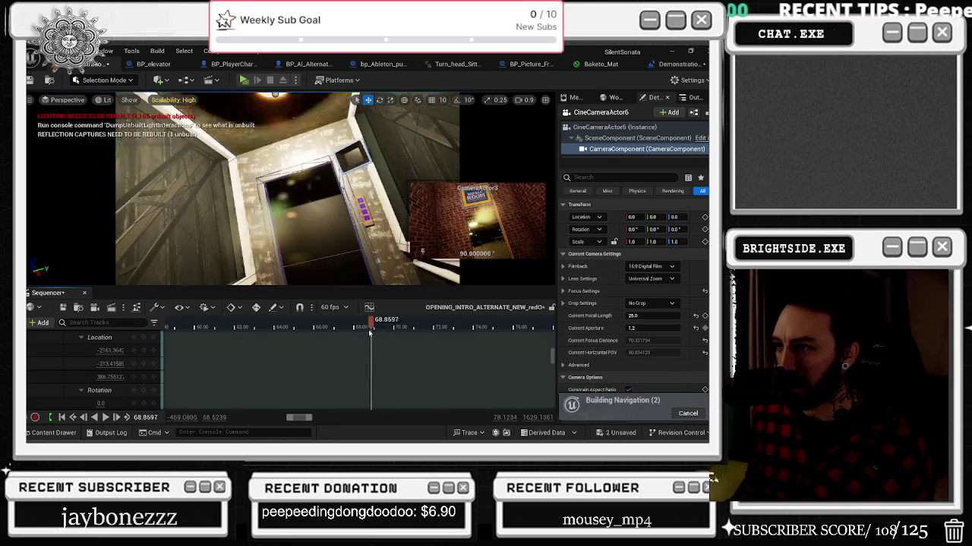
{"action": "left_click_drag", "start_coordinate": [369, 332], "coordinate": [369, 334]}
{"action": "left_click", "coordinate": [372, 332]}
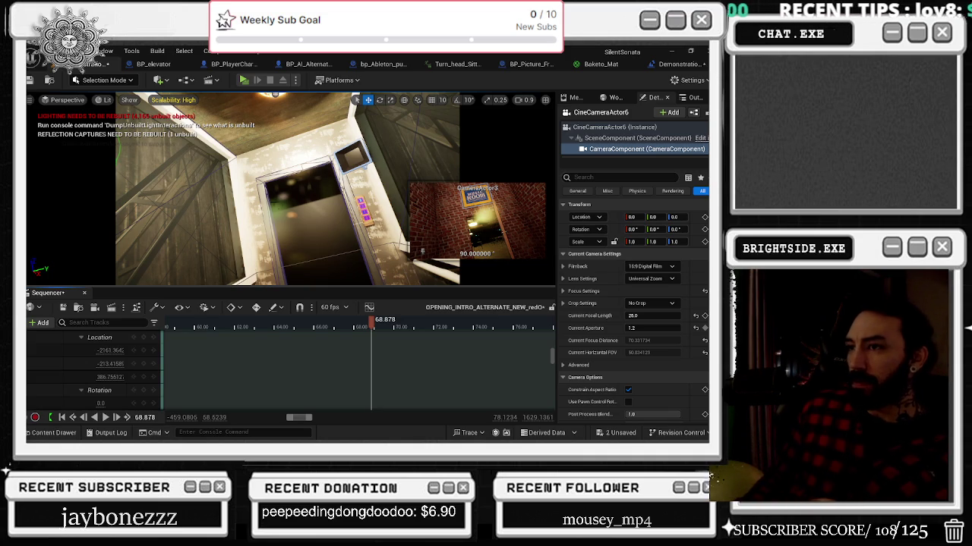
{"action": "left_click", "coordinate": [198, 251]}
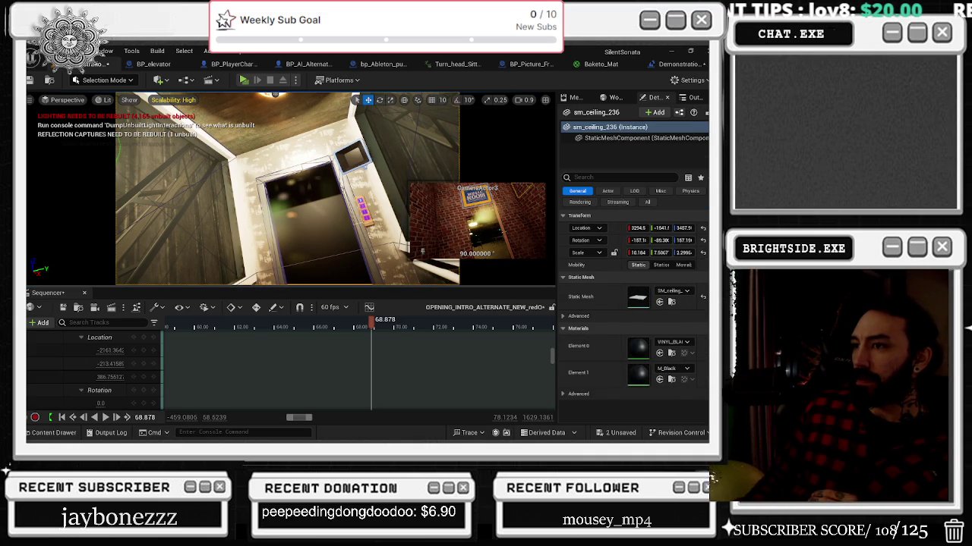
Try MI_PlasticMatte01Black and MI_NightSky01 on the ceiling's Element 0, undoing the night sky
{"action": "left_click", "coordinate": [645, 137]}
{"action": "left_click", "coordinate": [609, 127]}
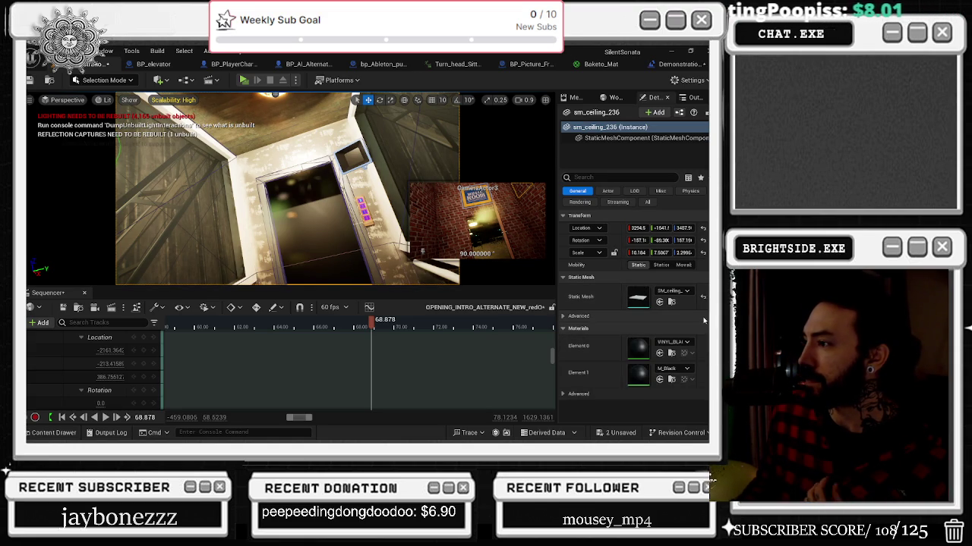
{"action": "left_click", "coordinate": [667, 347]}
{"action": "type", "text": "black"}
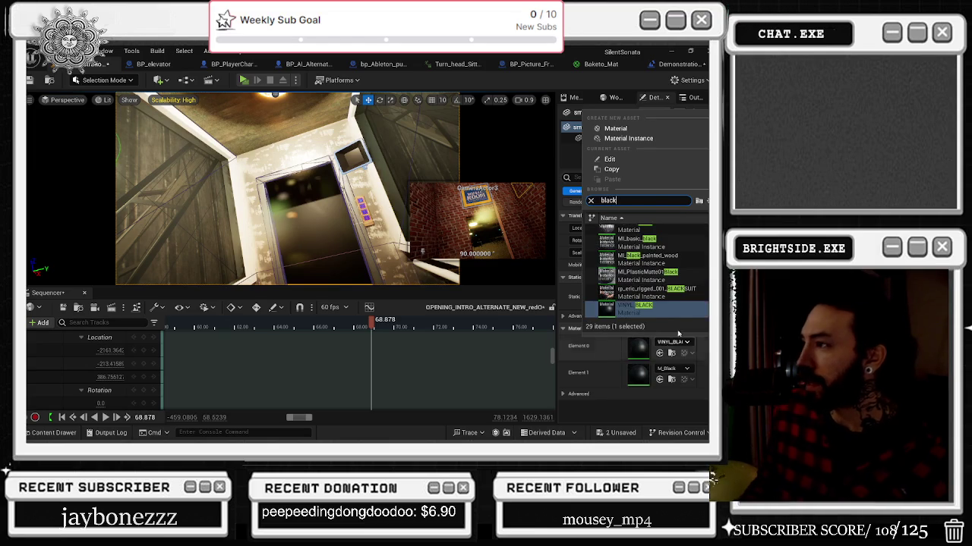
{"action": "left_click", "coordinate": [651, 276]}
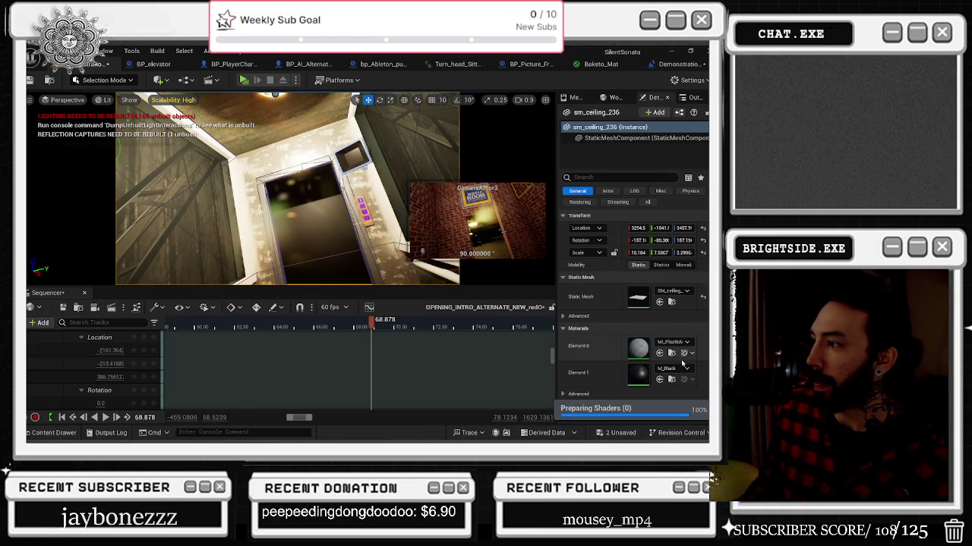
{"action": "left_click", "coordinate": [671, 342]}
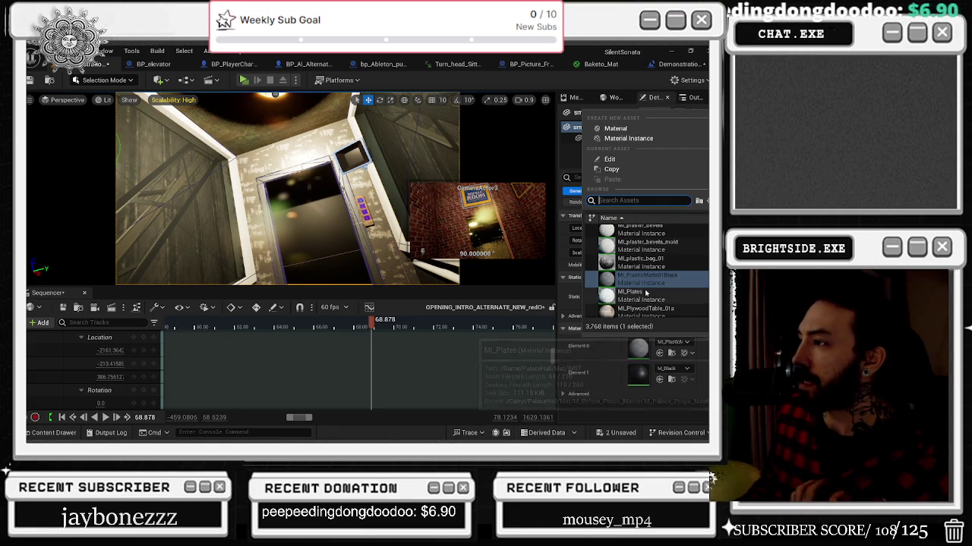
{"action": "scroll", "coordinate": [646, 275], "scroll_direction": "up", "scroll_amount": 3}
{"action": "scroll", "coordinate": [646, 274], "scroll_direction": "up", "scroll_amount": 10}
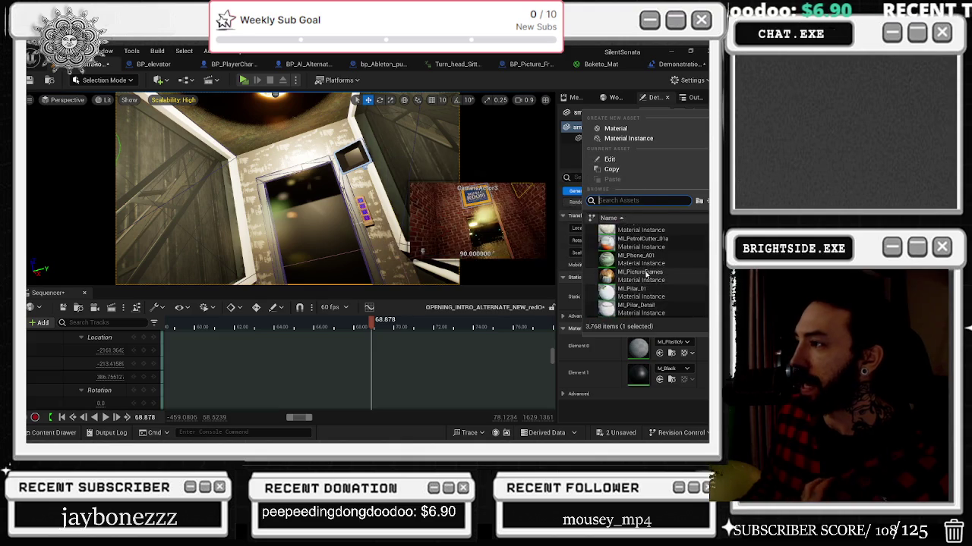
{"action": "scroll", "coordinate": [658, 273], "scroll_direction": "up", "scroll_amount": 10}
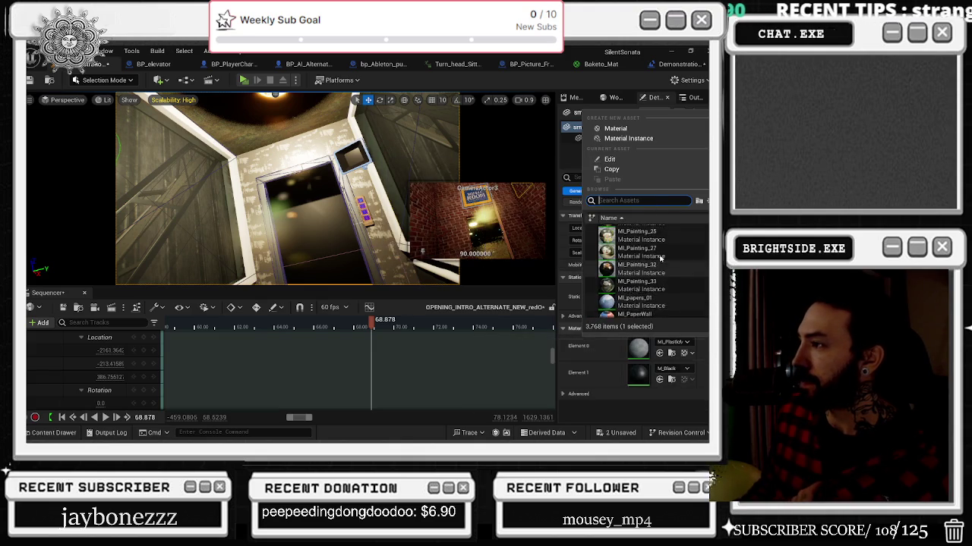
{"action": "left_click", "coordinate": [645, 250]}
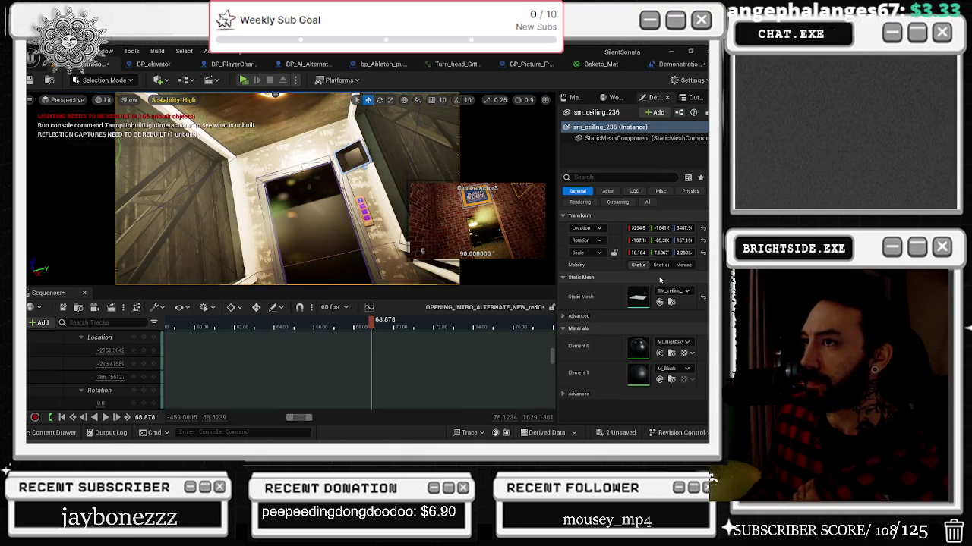
{"action": "key", "text": "ctrl+z"}
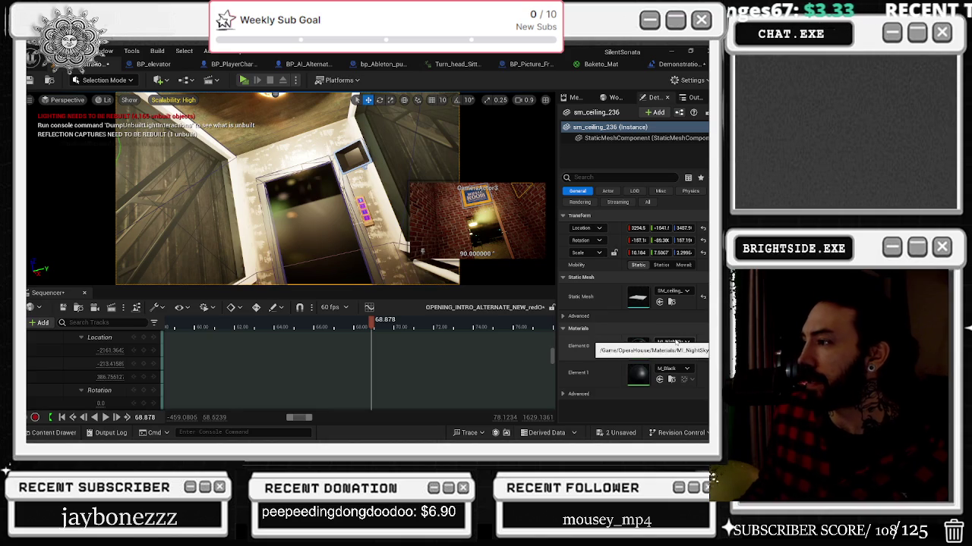
Assign MI_MS_Glass to Element 0 and Element 1 of the ceiling
{"action": "left_click", "coordinate": [674, 342]}
{"action": "scroll", "coordinate": [685, 302], "scroll_direction": "up", "scroll_amount": 10}
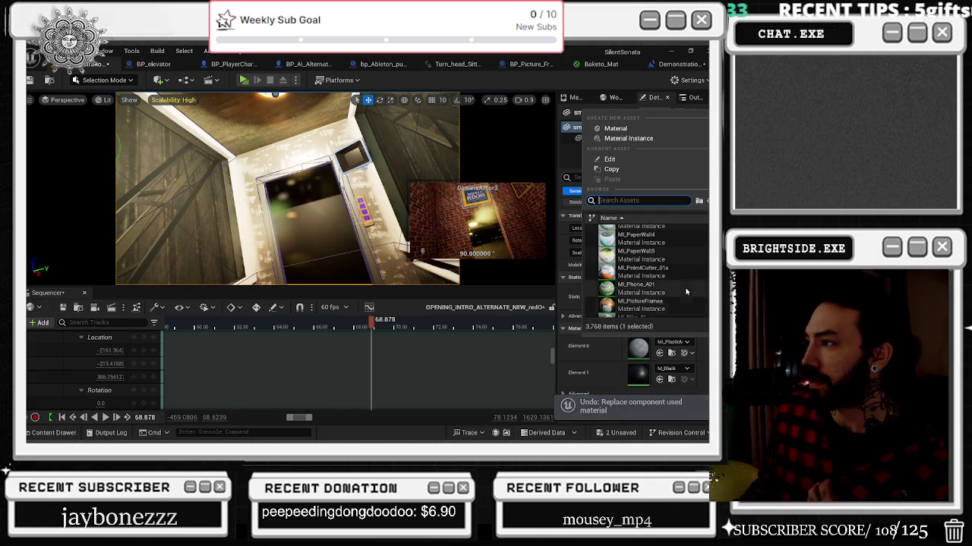
{"action": "scroll", "coordinate": [685, 301], "scroll_direction": "up", "scroll_amount": 5}
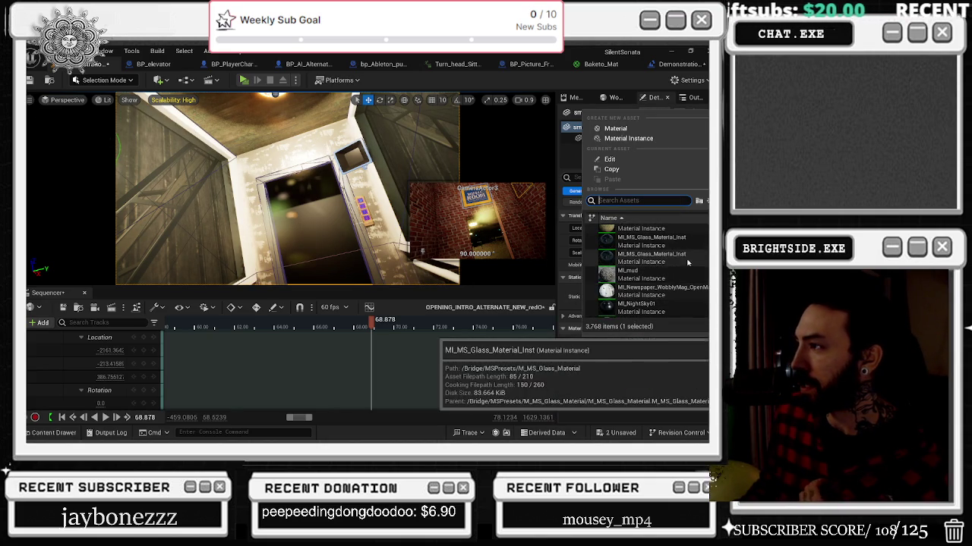
{"action": "left_click", "coordinate": [649, 256]}
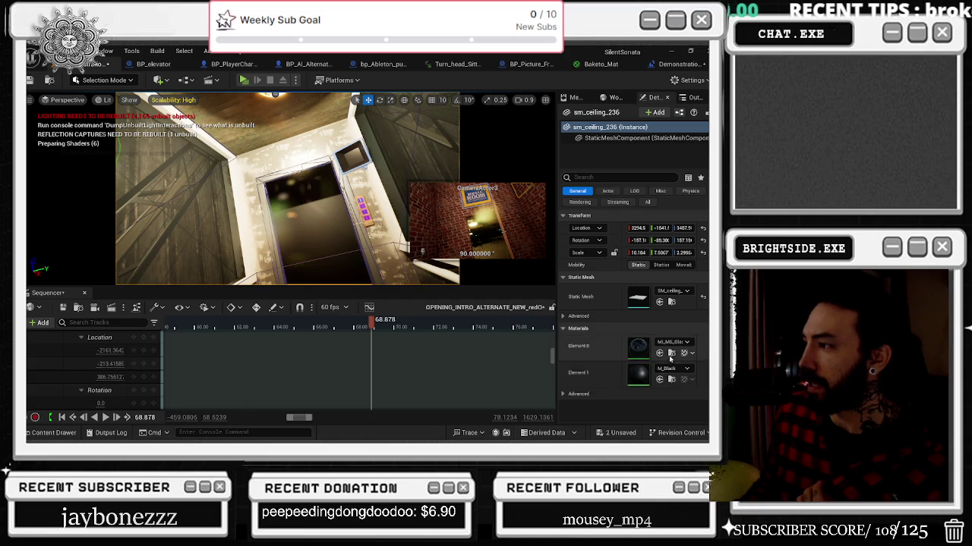
{"action": "left_click", "coordinate": [671, 353]}
{"action": "left_click", "coordinate": [51, 432]}
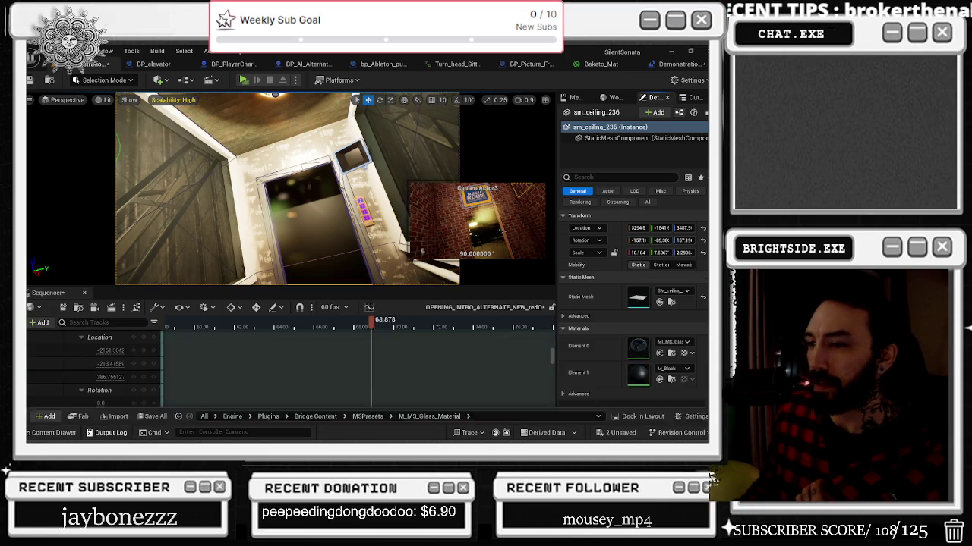
{"action": "left_click", "coordinate": [658, 378]}
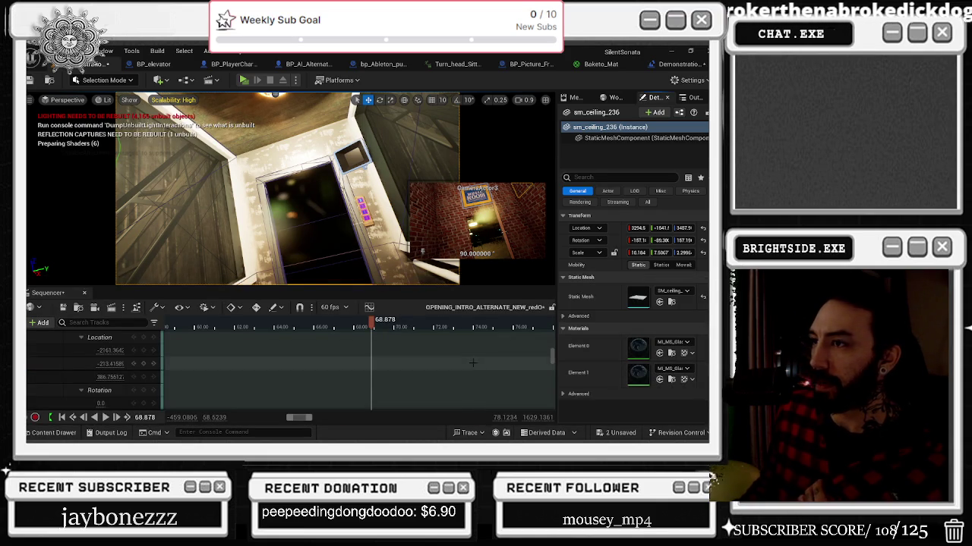
{"action": "left_click", "coordinate": [318, 325]}
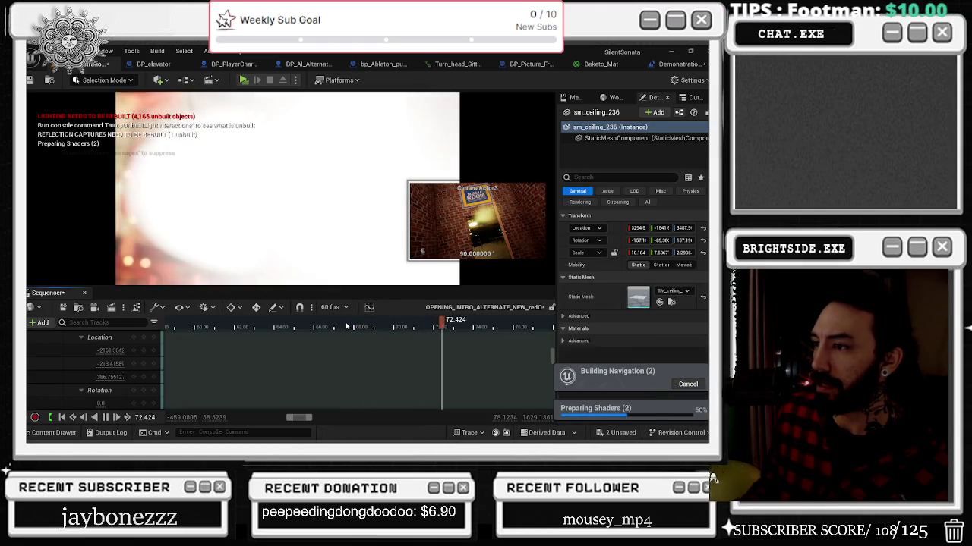
Play through the elevator shots from 63.8, 65.6, 67.4 and 71.2 seconds, then jump to 59.8
{"action": "left_click", "coordinate": [270, 325]}
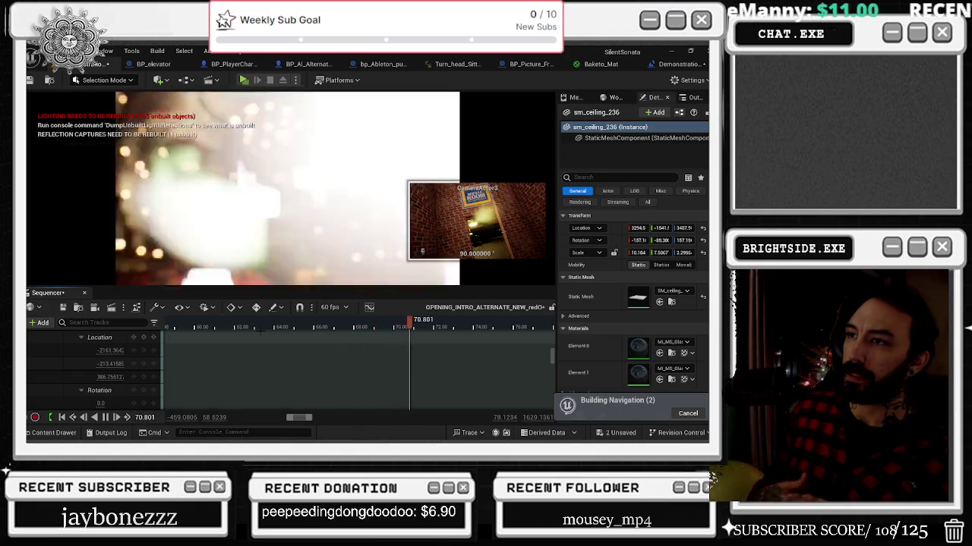
{"action": "left_click_drag", "start_coordinate": [426, 331], "coordinate": [322, 332]}
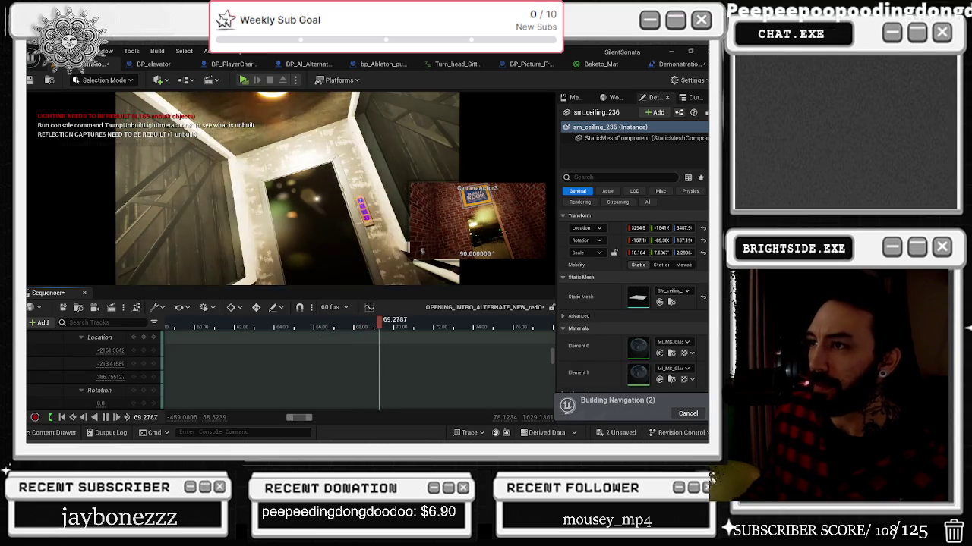
{"action": "key", "text": "space"}
{"action": "left_click_drag", "start_coordinate": [402, 323], "coordinate": [302, 326]}
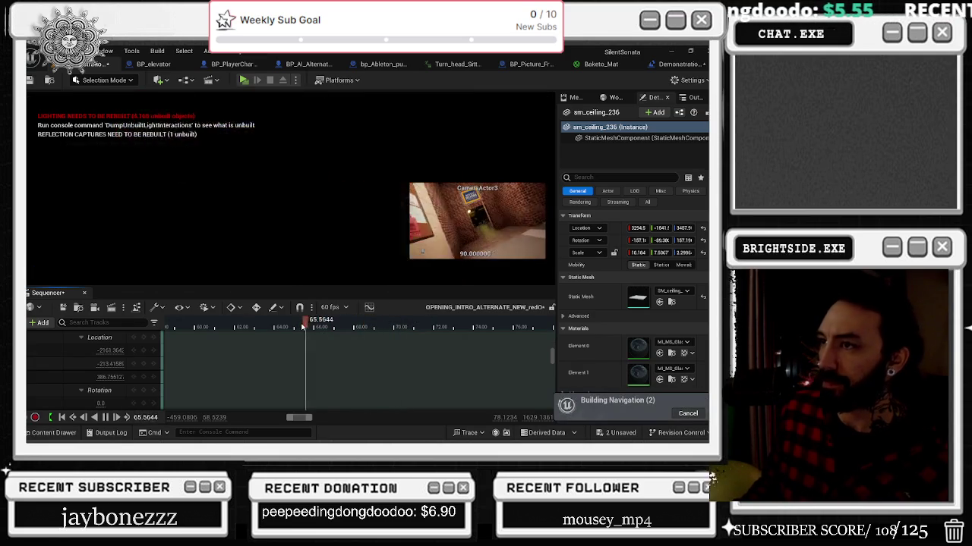
{"action": "key", "text": "space"}
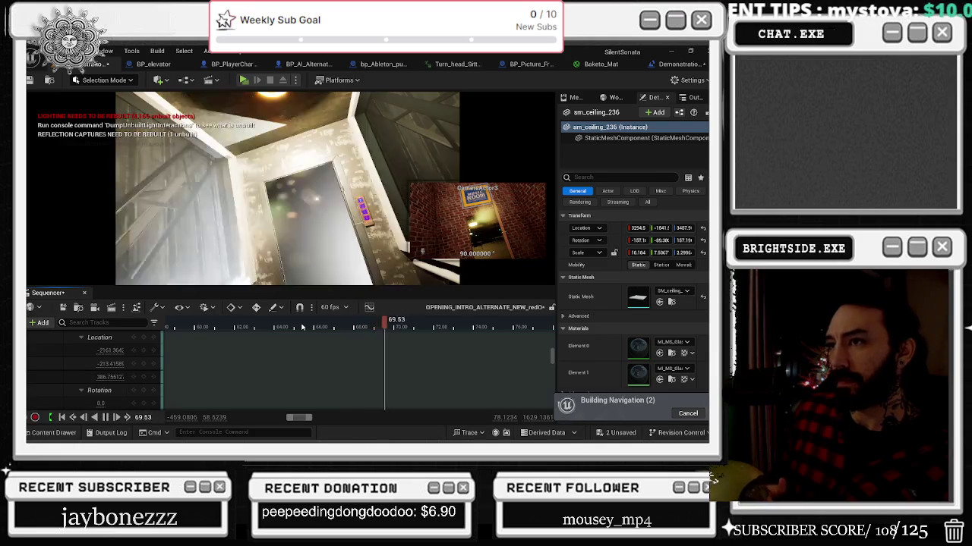
{"action": "key", "text": "space"}
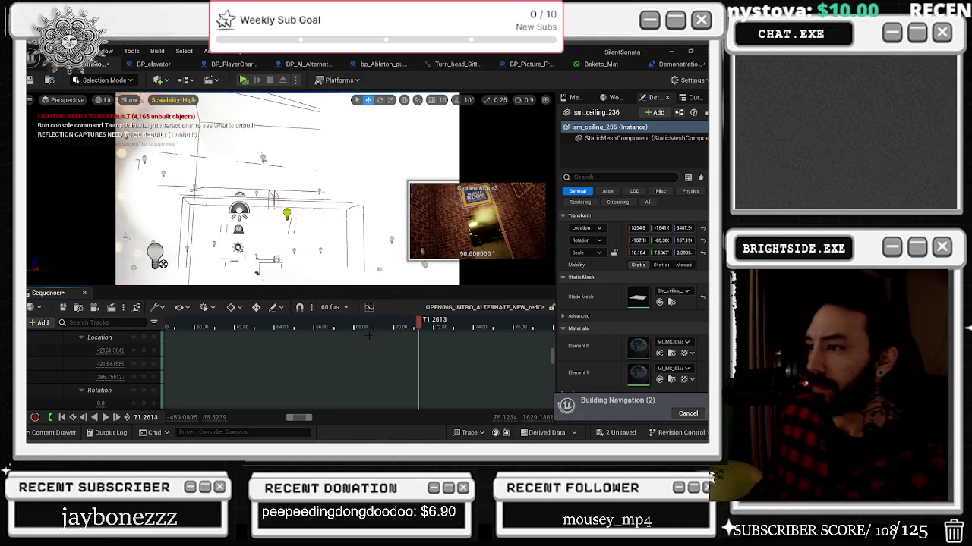
{"action": "left_click", "coordinate": [349, 326]}
{"action": "key", "text": "space"}
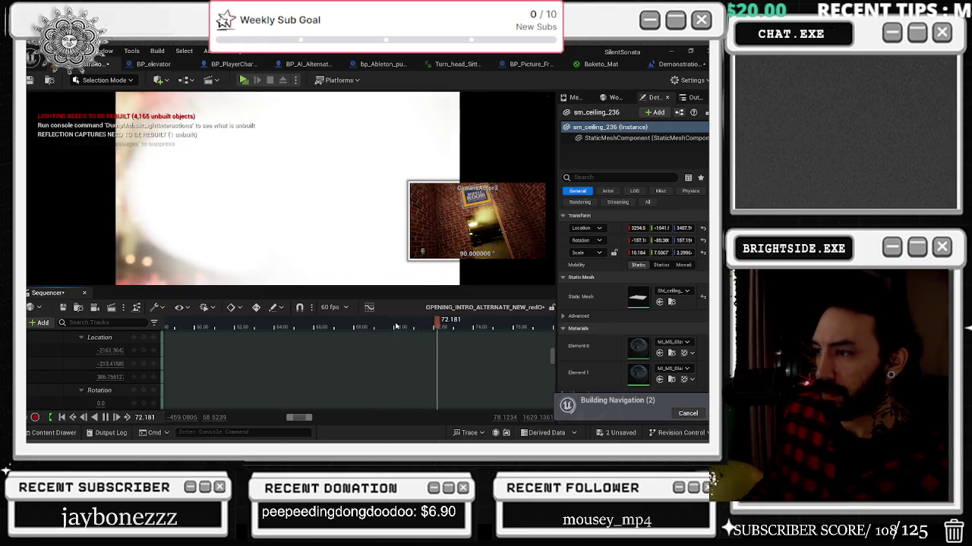
{"action": "mouse_move", "coordinate": [395, 326]}
{"action": "left_mouse_down"}
{"action": "mouse_move", "coordinate": [420, 326]}
{"action": "mouse_move", "coordinate": [337, 328]}
{"action": "mouse_move", "coordinate": [354, 328]}
{"action": "left_mouse_up"}
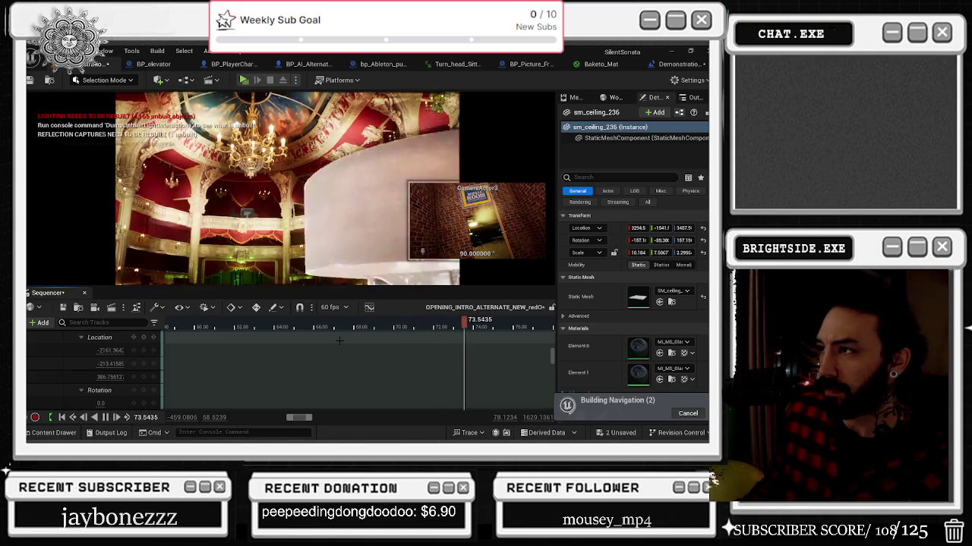
{"action": "left_click", "coordinate": [189, 322]}
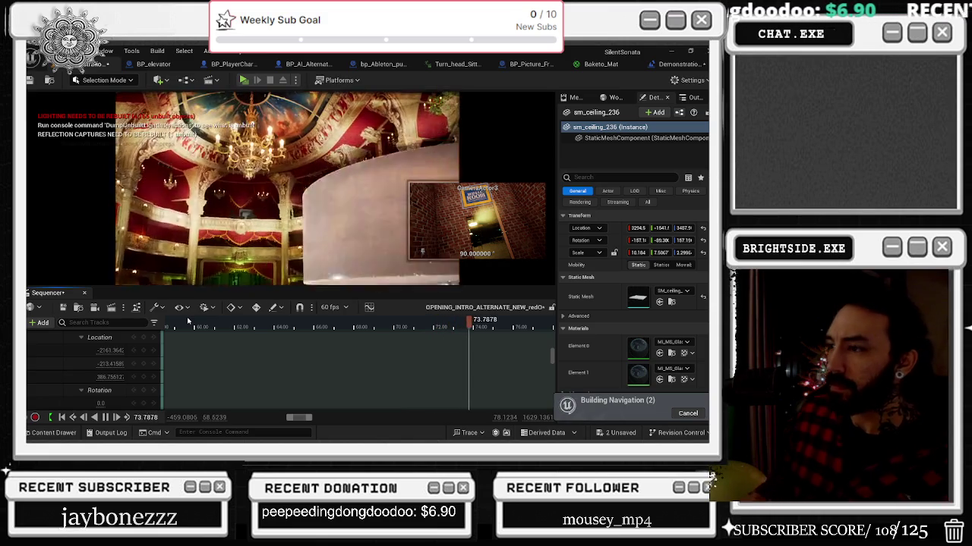
Scrub around 70 seconds frame by frame and select the Sitting character to view its keys
{"action": "left_click", "coordinate": [413, 326]}
{"action": "left_click_drag", "start_coordinate": [422, 329], "coordinate": [393, 328]}
{"action": "left_click", "coordinate": [289, 243]}
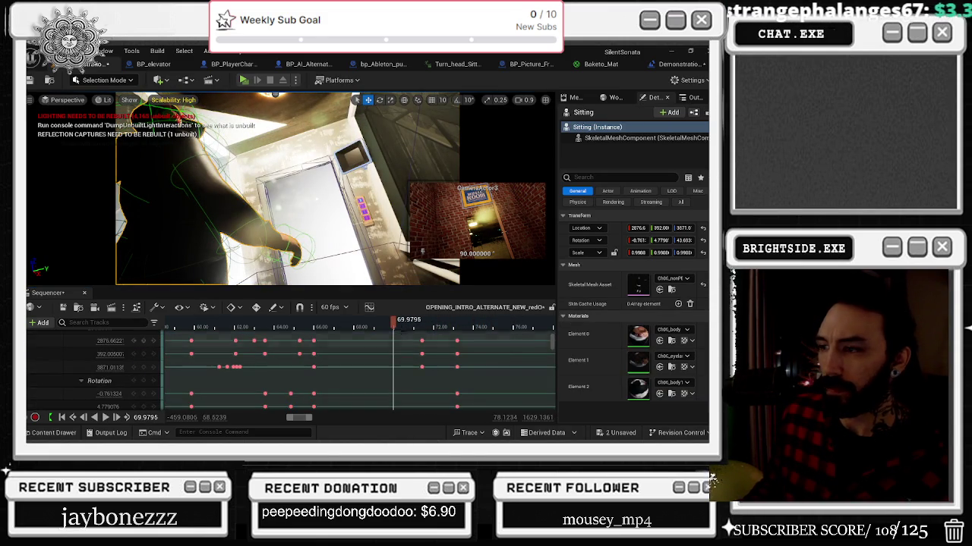
{"action": "key", "text": "Left"}
{"action": "key", "text": "Left"}
{"action": "key", "text": "Left"}
{"action": "key", "text": "Right"}
{"action": "key", "text": "Right"}
{"action": "key", "text": "Right"}
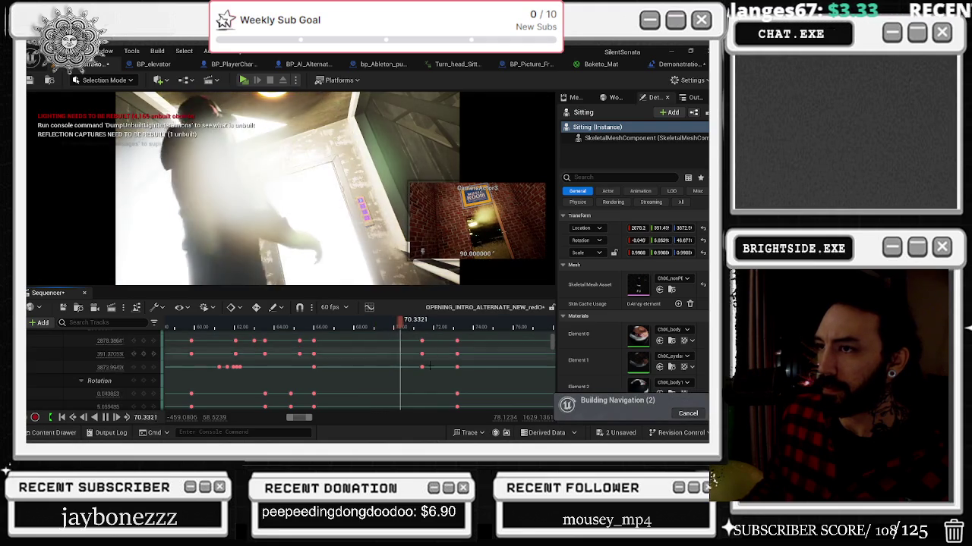
{"action": "scroll", "coordinate": [424, 357], "scroll_direction": "up", "scroll_amount": 3}
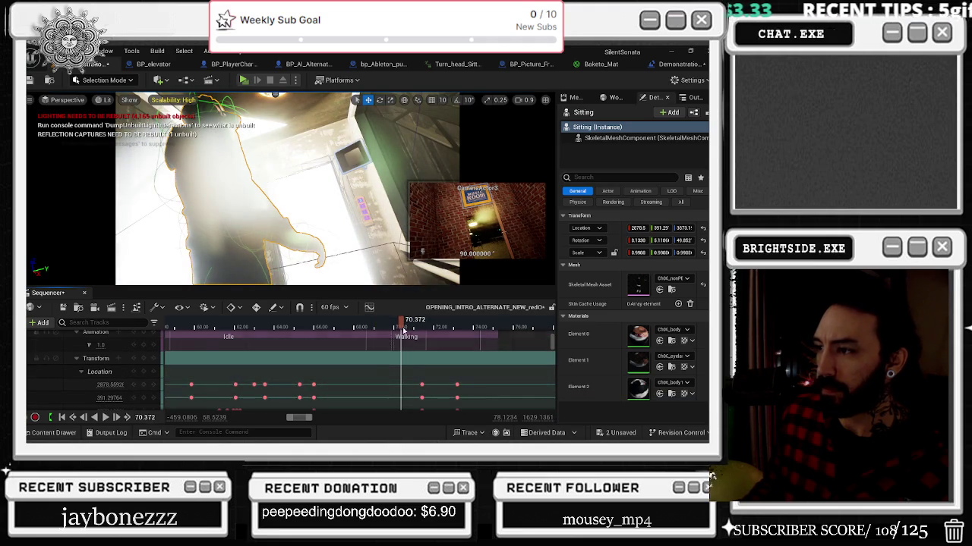
{"action": "left_click", "coordinate": [392, 325]}
{"action": "left_click_drag", "start_coordinate": [402, 325], "coordinate": [415, 325]}
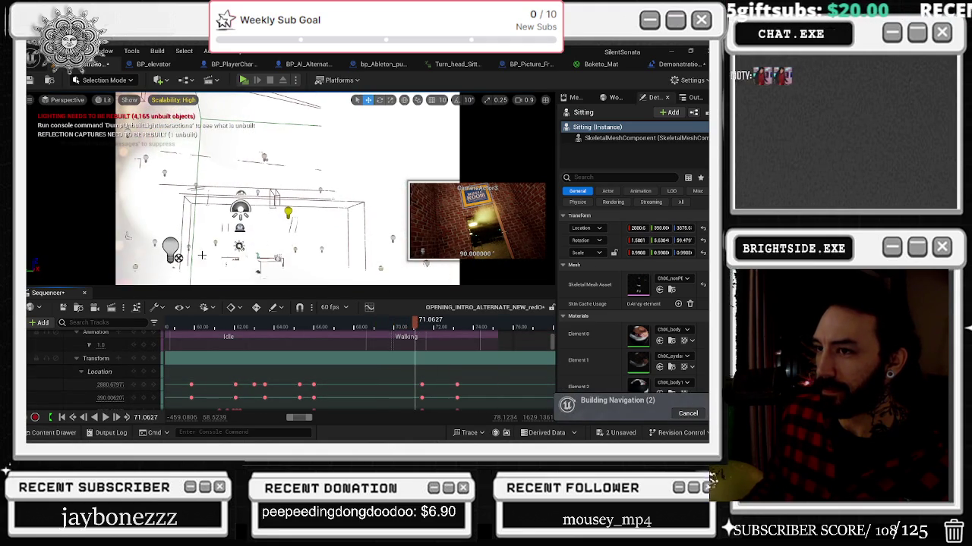
Select SpotLight14 and zoom the timeline to its 63–76 second keys
{"action": "left_click", "coordinate": [170, 246]}
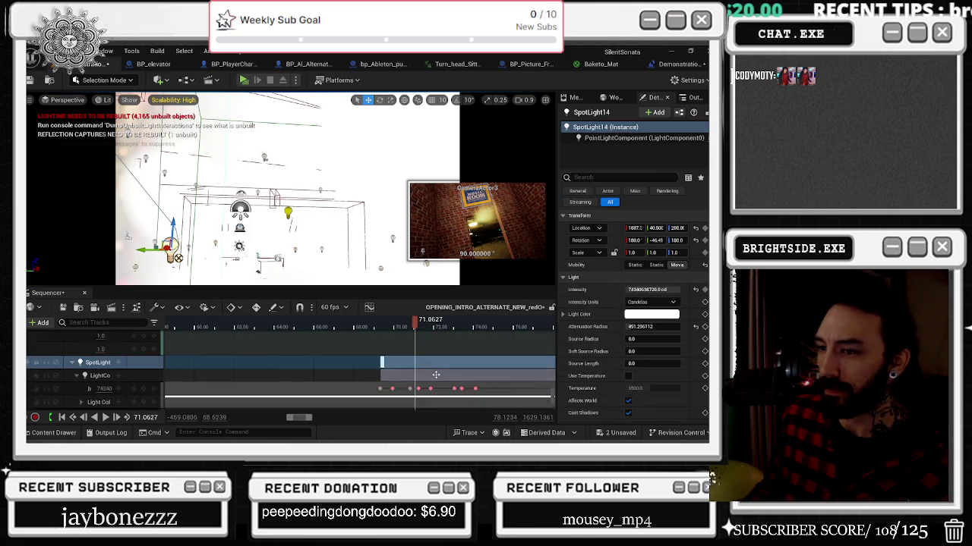
{"action": "scroll", "coordinate": [434, 378], "scroll_direction": "up", "scroll_amount": 2}
{"action": "left_click_drag", "start_coordinate": [422, 325], "coordinate": [379, 327]}
{"action": "key", "text": "alt+Tab"}
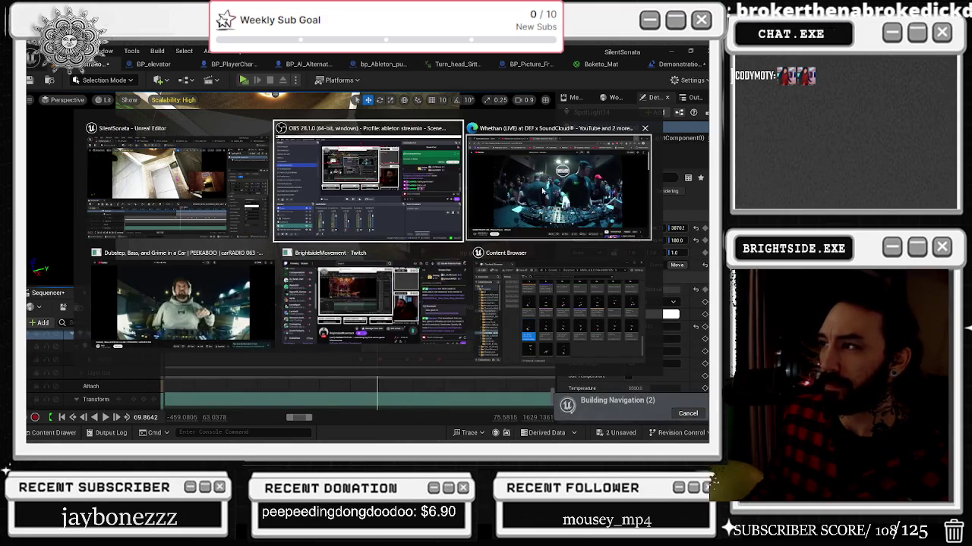
Read the Whethan set's full description and comments, then return to the editor at about 69.8 seconds
{"action": "left_click", "coordinate": [542, 193]}
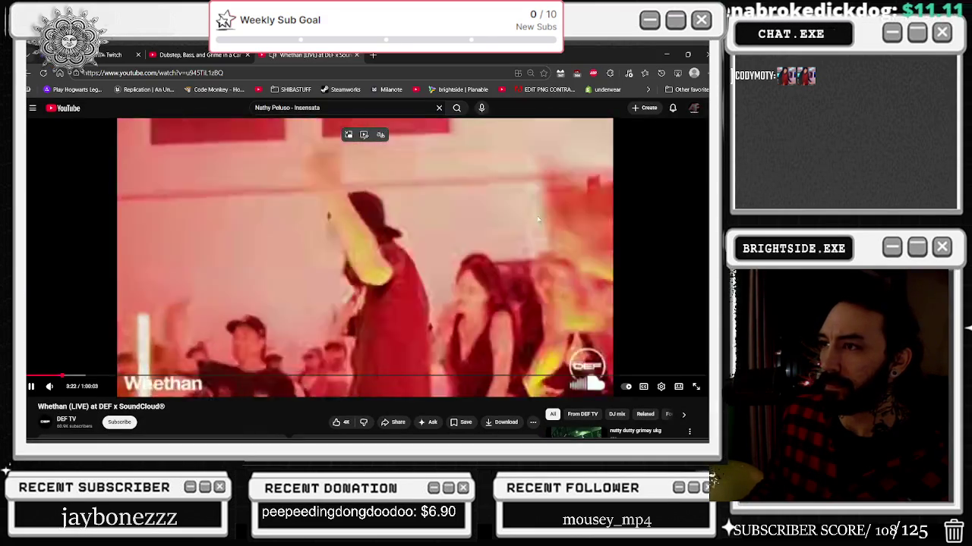
{"action": "scroll", "coordinate": [537, 221], "scroll_direction": "down", "scroll_amount": 2}
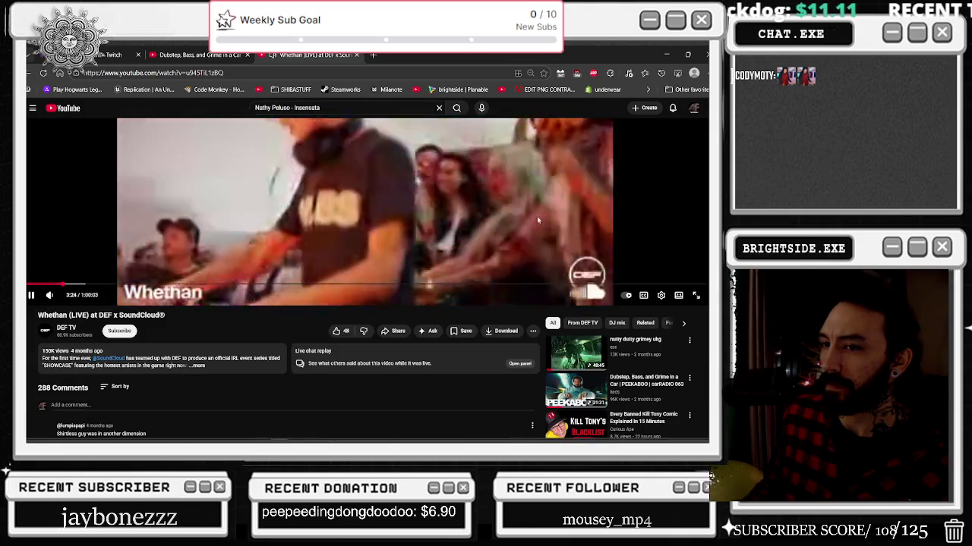
{"action": "left_click", "coordinate": [256, 360]}
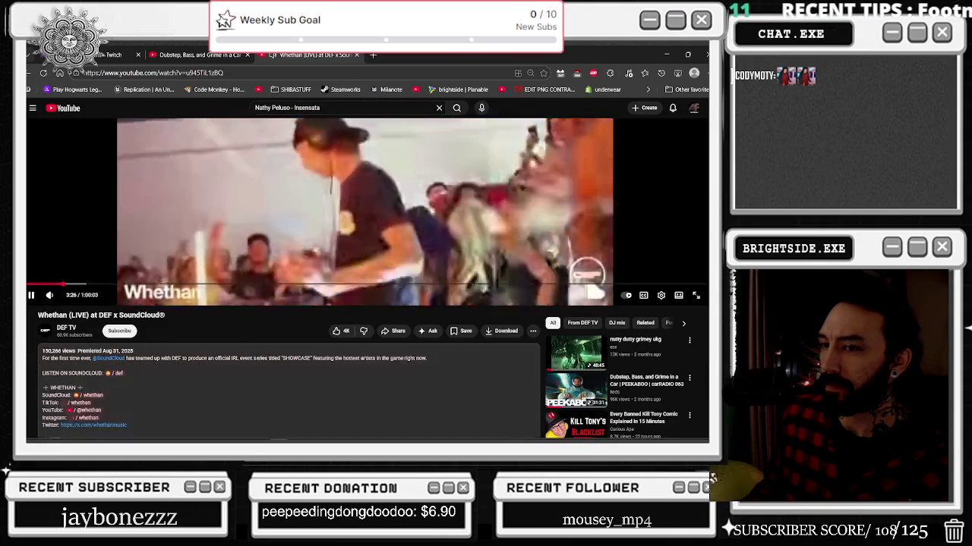
{"action": "scroll", "coordinate": [255, 360], "scroll_direction": "down", "scroll_amount": 2}
{"action": "scroll", "coordinate": [256, 359], "scroll_direction": "down", "scroll_amount": 5}
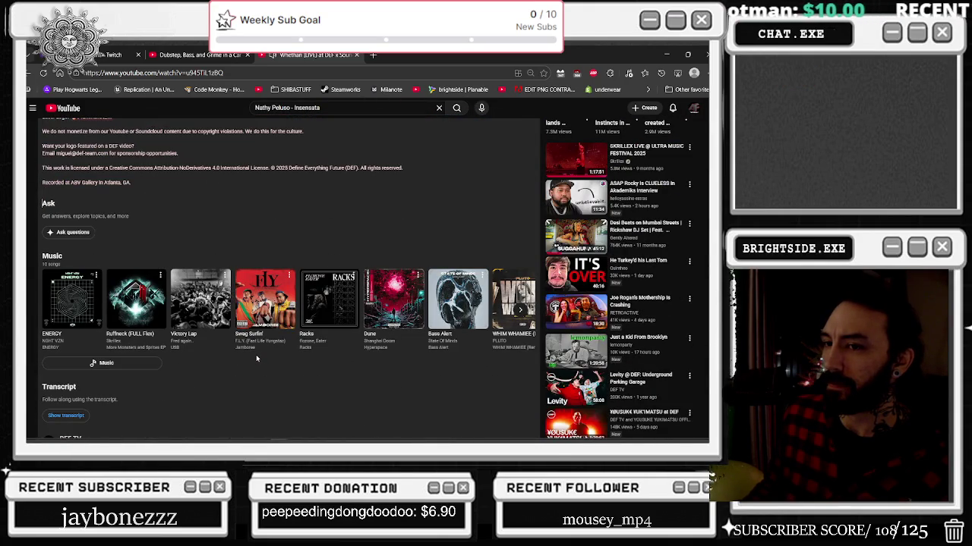
{"action": "scroll", "coordinate": [256, 358], "scroll_direction": "down", "scroll_amount": 2}
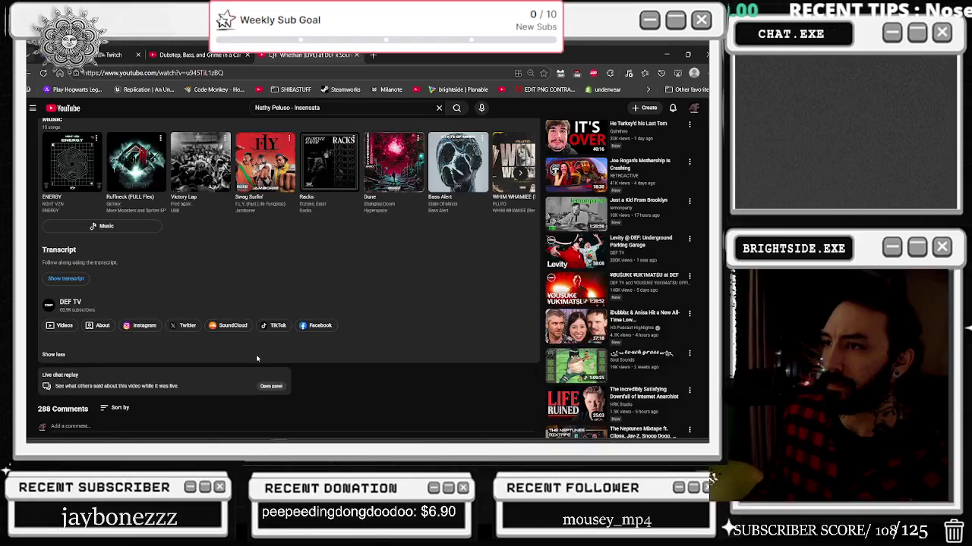
{"action": "scroll", "coordinate": [256, 358], "scroll_direction": "down", "scroll_amount": 1}
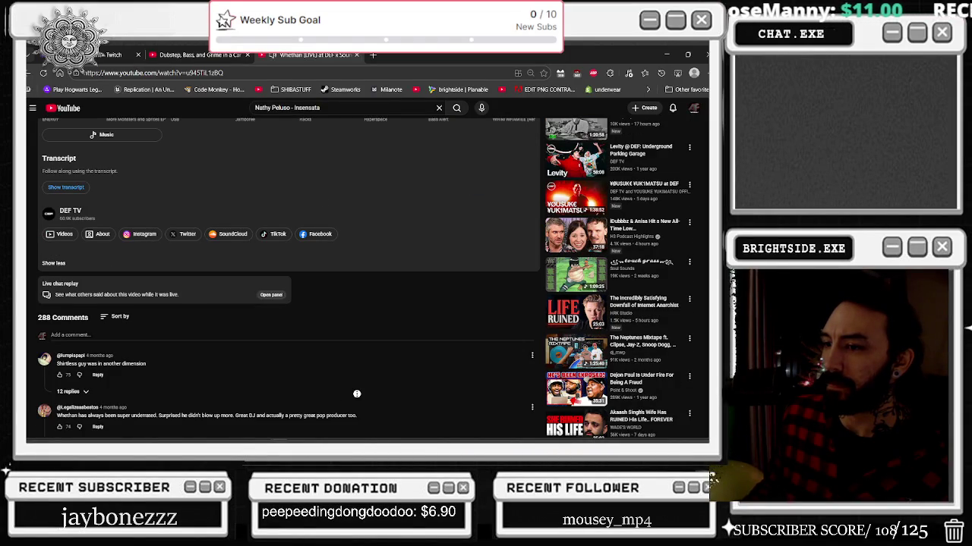
{"action": "scroll", "coordinate": [357, 394], "scroll_direction": "up", "scroll_amount": 10}
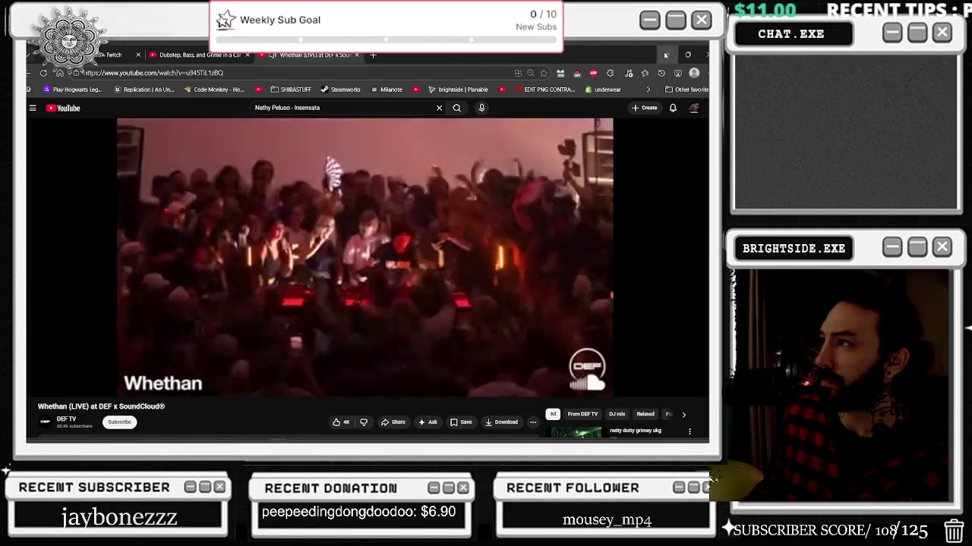
{"action": "left_click", "coordinate": [665, 55]}
{"action": "mouse_move", "coordinate": [378, 323]}
{"action": "left_mouse_down"}
{"action": "mouse_move", "coordinate": [406, 325]}
{"action": "mouse_move", "coordinate": [376, 325]}
{"action": "left_mouse_up"}
Replay the spotlight shot from points between about 67 and 69.8 seconds to review the lighting
{"action": "key", "text": "space"}
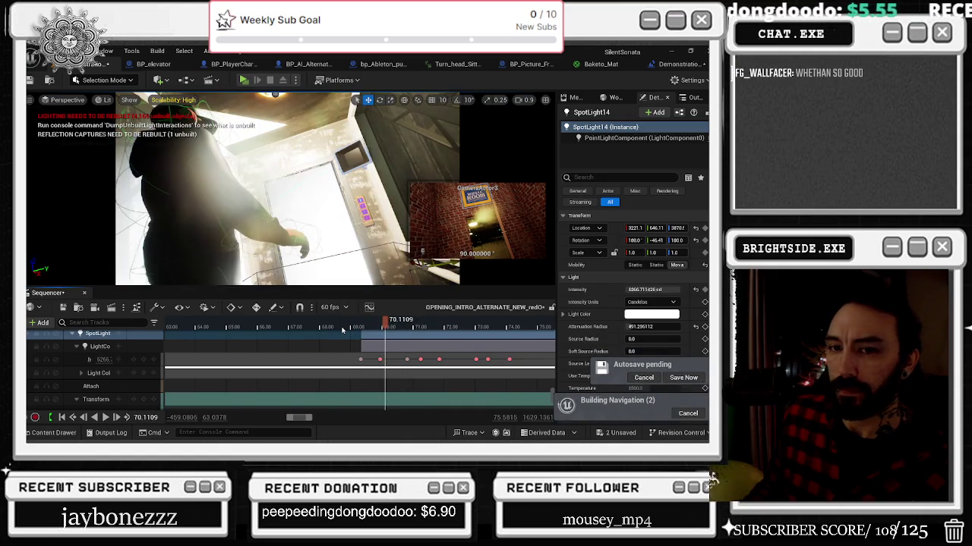
{"action": "left_click", "coordinate": [320, 327]}
{"action": "key", "text": "space"}
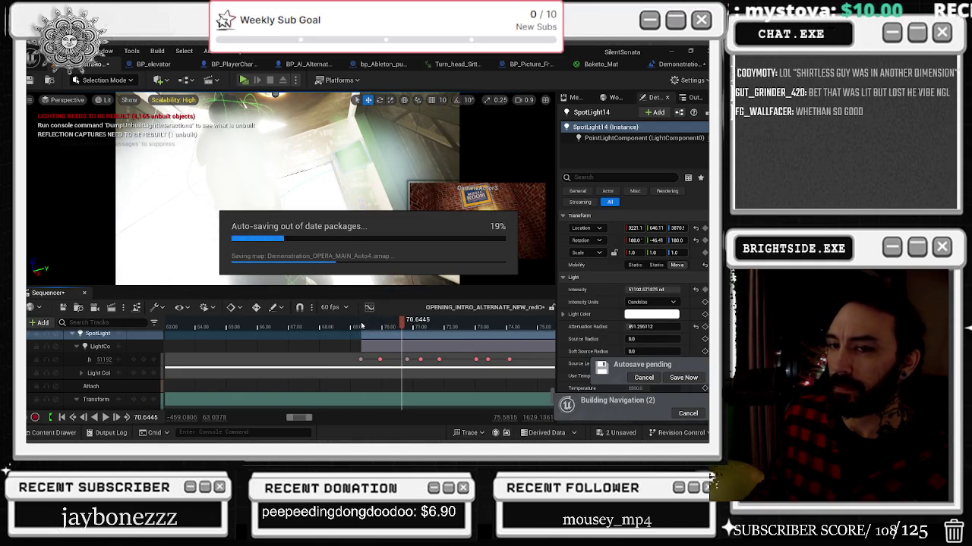
{"action": "left_click", "coordinate": [355, 327]}
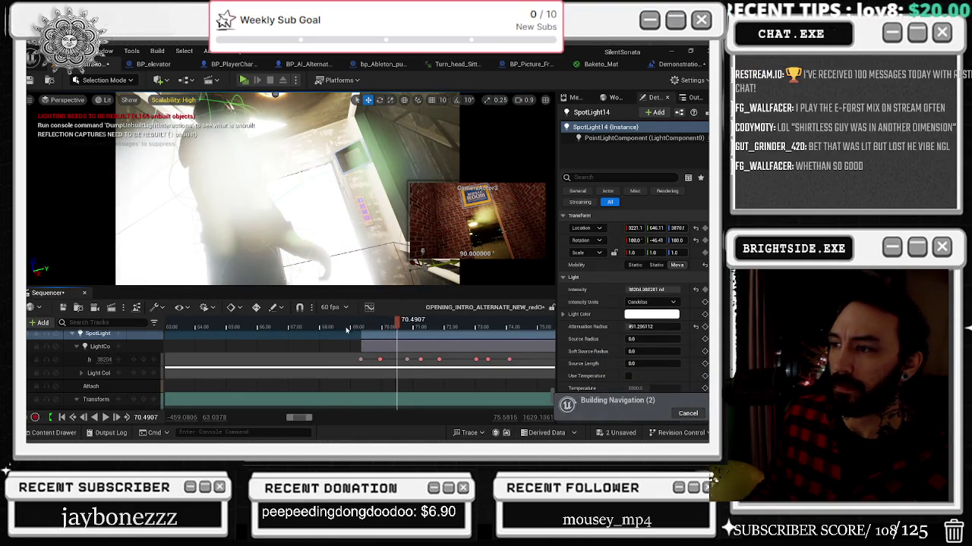
{"action": "left_click", "coordinate": [344, 329]}
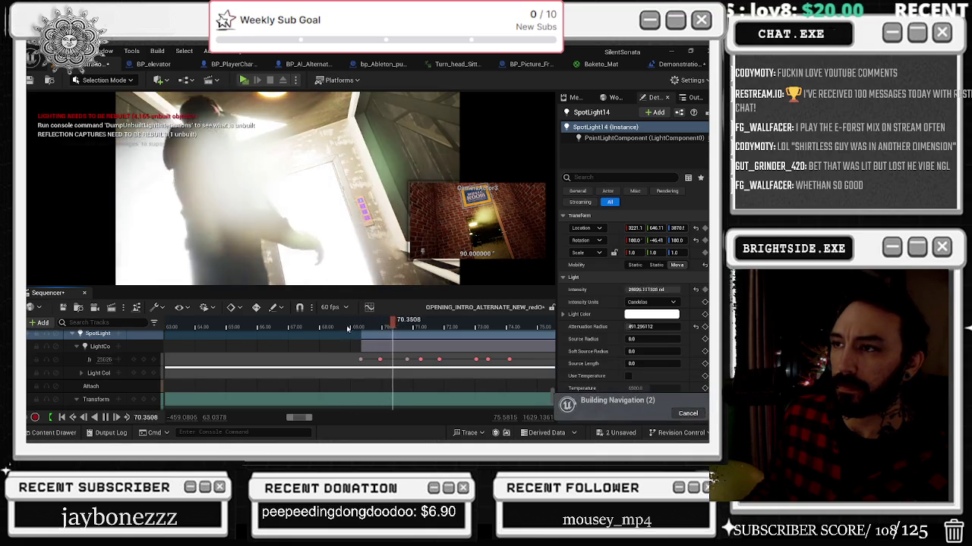
{"action": "left_click", "coordinate": [353, 326]}
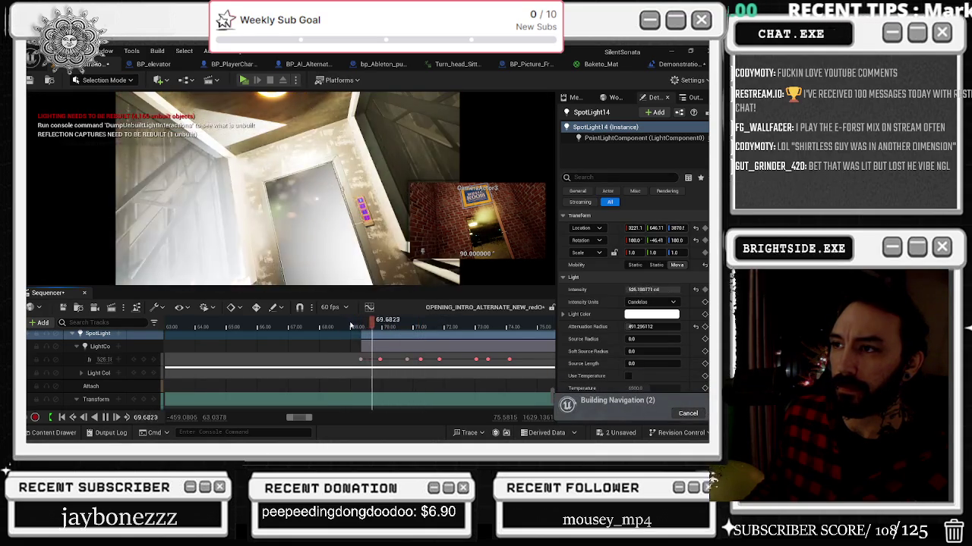
{"action": "left_click", "coordinate": [298, 327]}
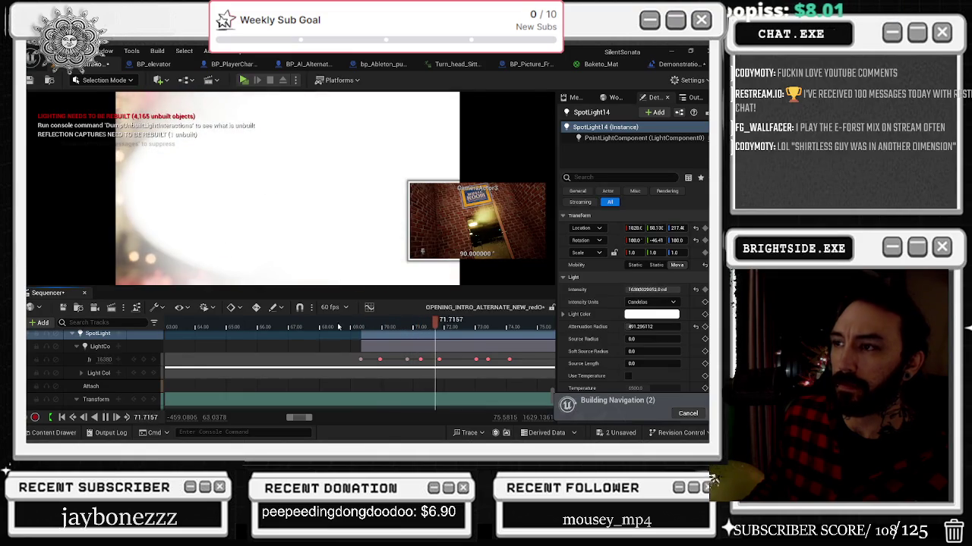
{"action": "scroll", "coordinate": [436, 348], "scroll_direction": "up", "scroll_amount": 1}
{"action": "mouse_move", "coordinate": [438, 320]}
{"action": "left_mouse_down"}
{"action": "mouse_move", "coordinate": [337, 321]}
{"action": "mouse_move", "coordinate": [347, 322]}
{"action": "left_mouse_up"}
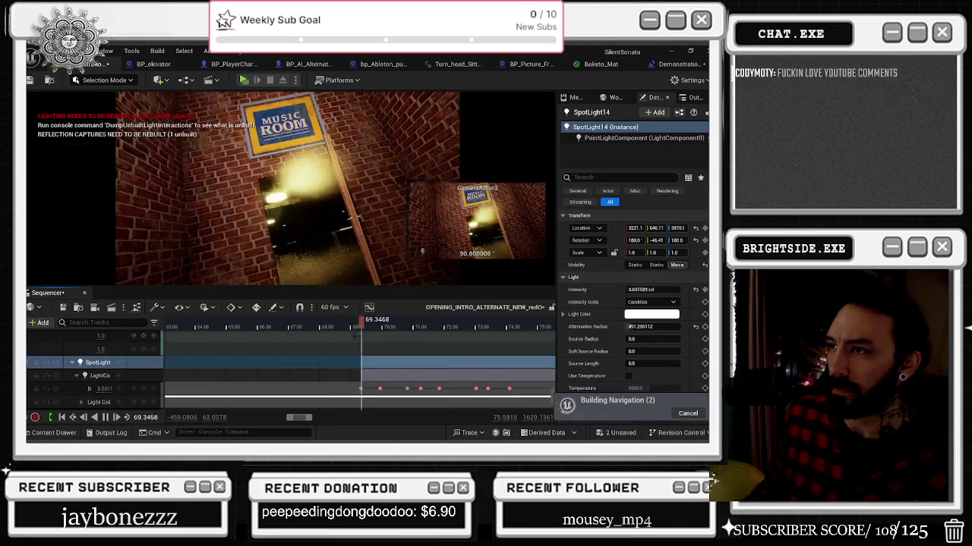
Retime the SpotLight intensity keys, moving the zero-intensity key earlier to 68.18 seconds
{"action": "left_click", "coordinate": [362, 389]}
{"action": "left_click", "coordinate": [379, 388]}
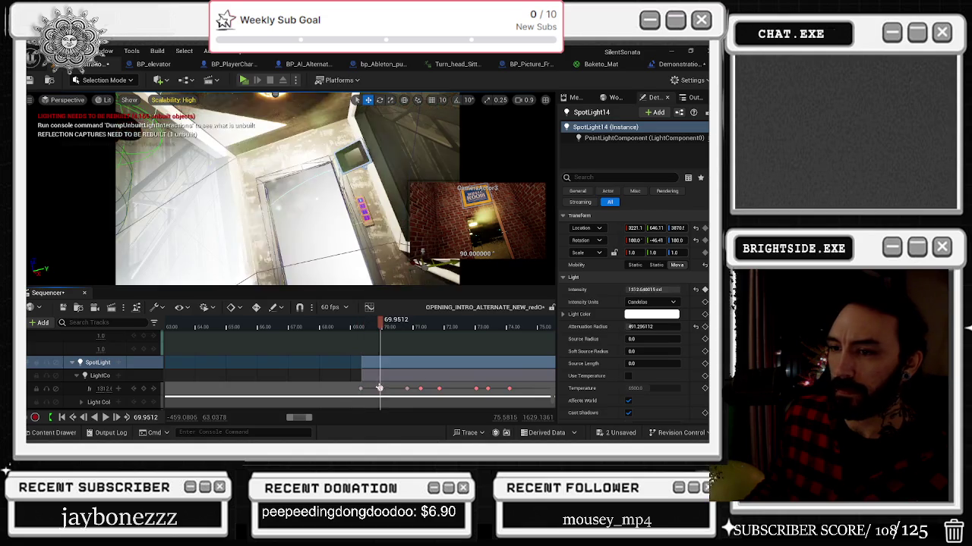
{"action": "left_click_drag", "start_coordinate": [390, 388], "coordinate": [390, 388]}
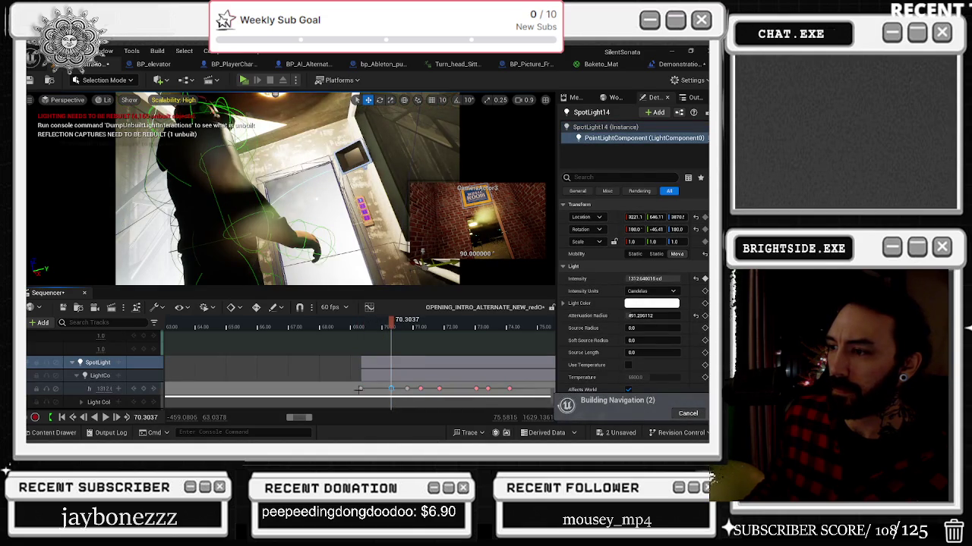
{"action": "left_click", "coordinate": [373, 389]}
{"action": "key", "text": "space"}
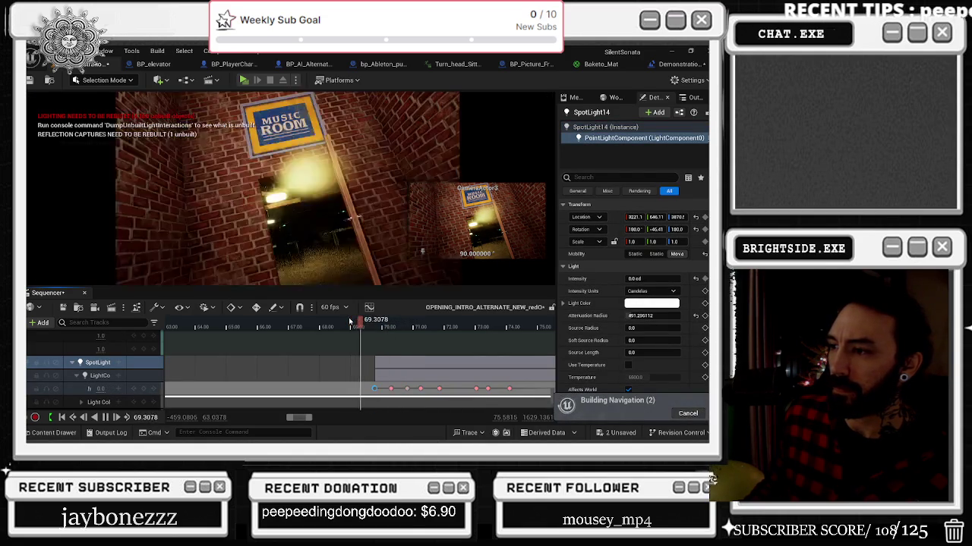
{"action": "left_click_drag", "start_coordinate": [373, 388], "coordinate": [325, 387]}
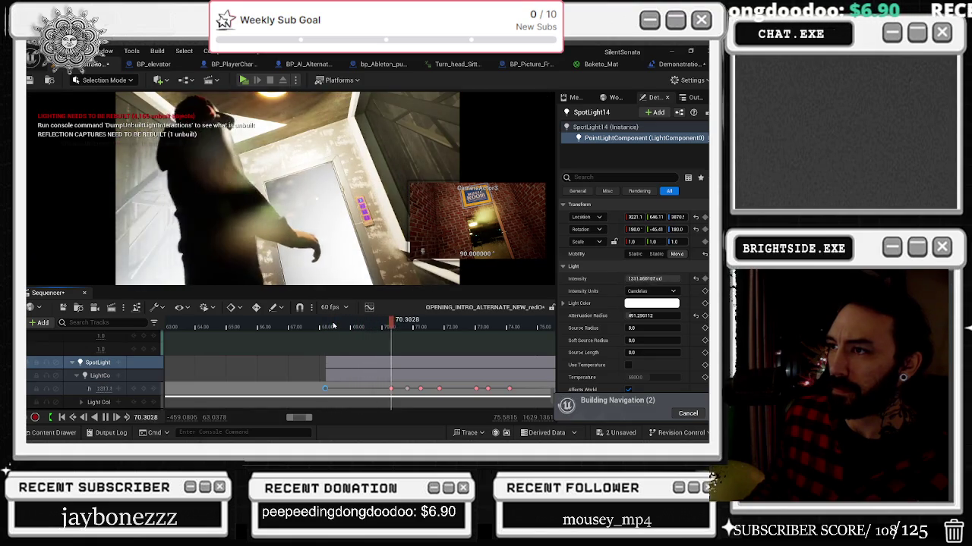
Replay the Music Room shot from about 67 seconds to check the light fade-in
{"action": "left_click", "coordinate": [302, 327]}
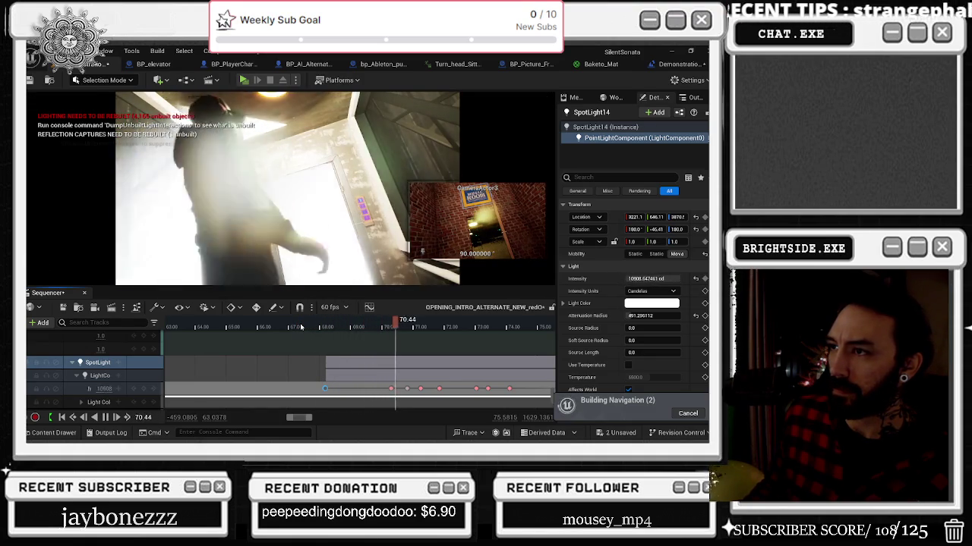
{"action": "left_click", "coordinate": [327, 324]}
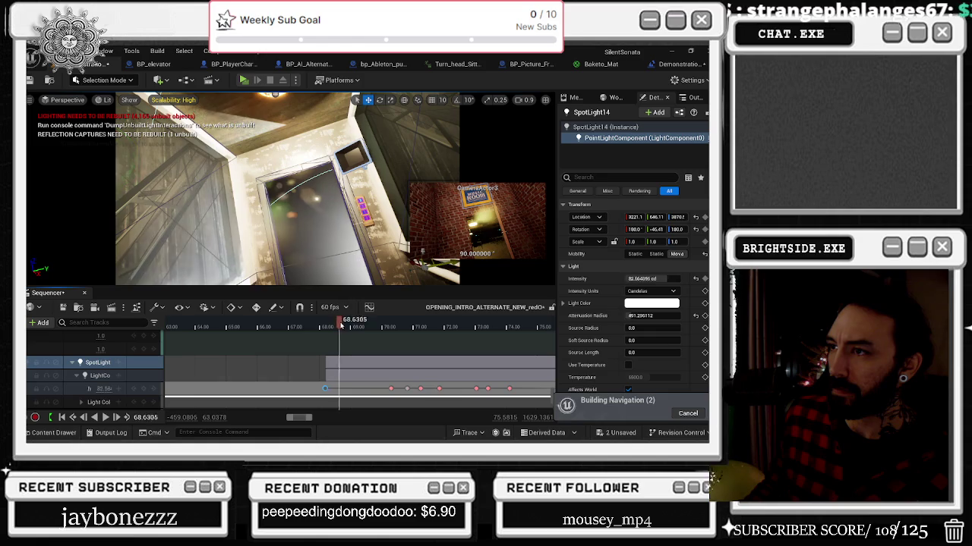
{"action": "left_click_drag", "start_coordinate": [346, 326], "coordinate": [287, 329]}
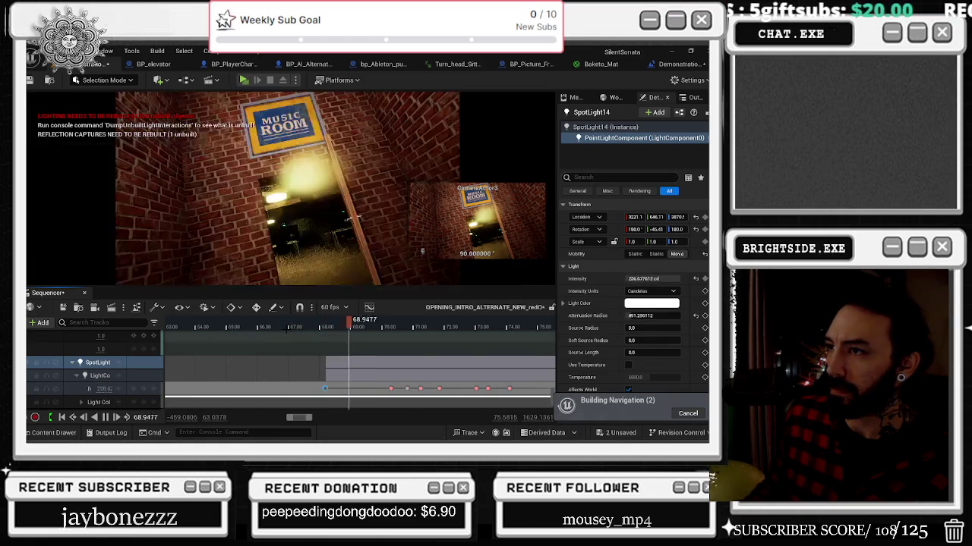
{"action": "left_click", "coordinate": [264, 328]}
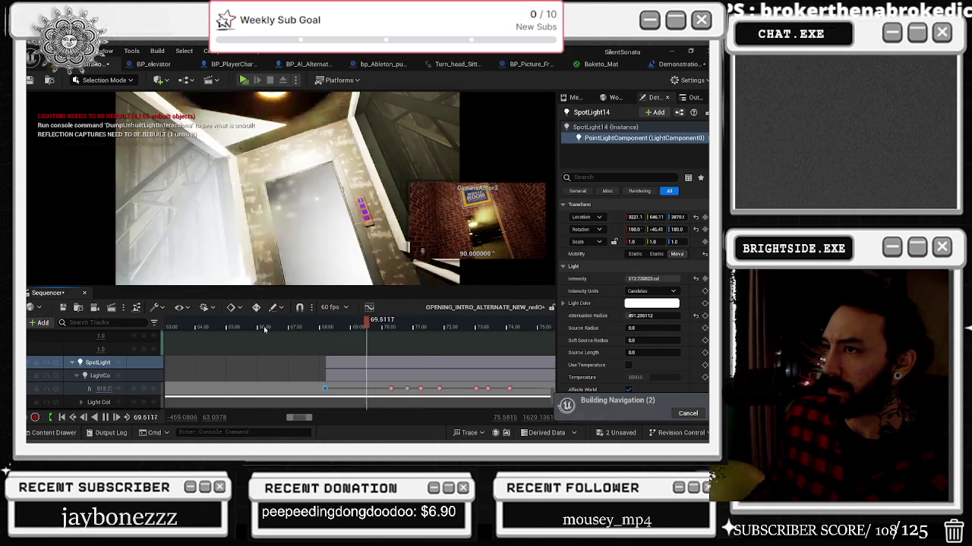
{"action": "scroll", "coordinate": [553, 394], "scroll_direction": "up", "scroll_amount": 5}
{"action": "scroll", "coordinate": [554, 394], "scroll_direction": "up", "scroll_amount": 3}
{"action": "scroll", "coordinate": [327, 346], "scroll_direction": "up", "scroll_amount": 5}
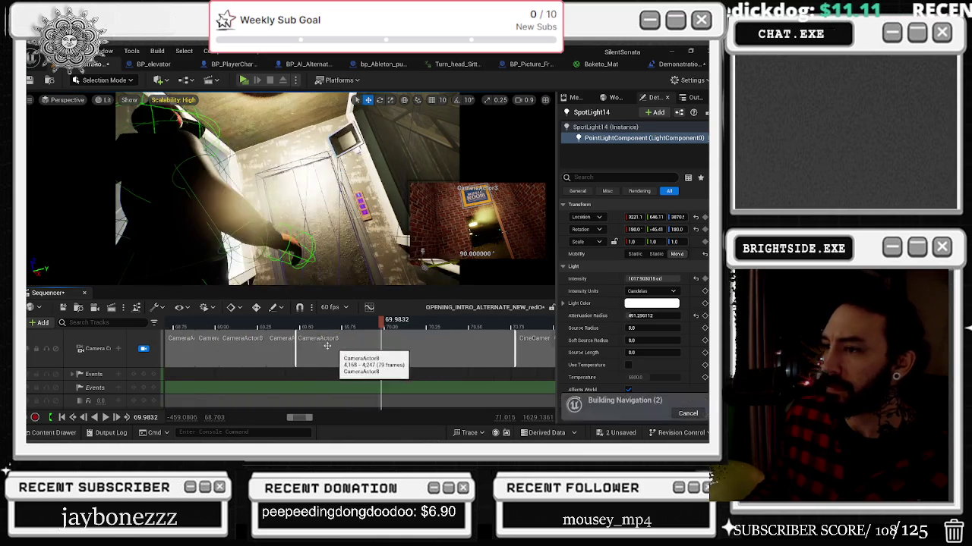
Scrub back through the earlier shots and park the playhead at about 69.15 on Camera Cuts
{"action": "left_click_drag", "start_coordinate": [242, 319], "coordinate": [349, 319]}
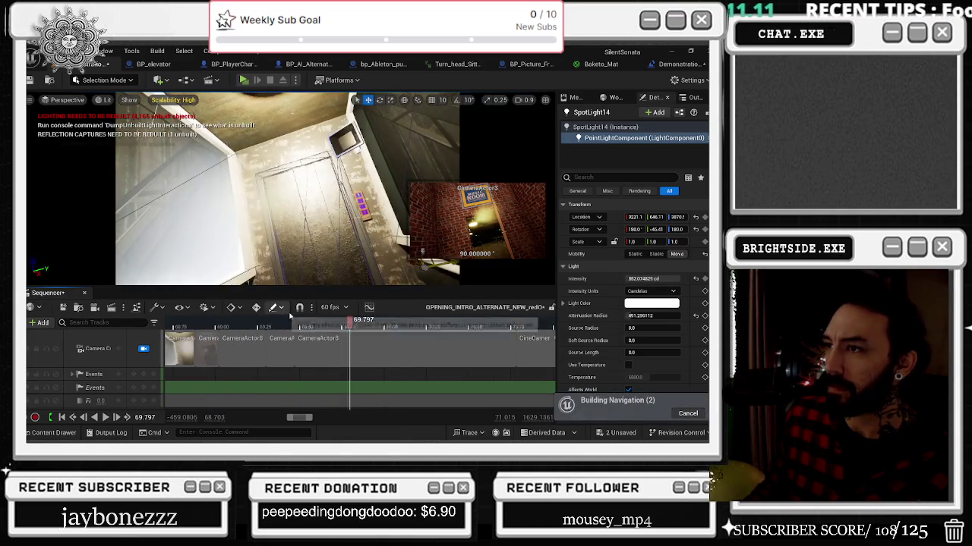
{"action": "scroll", "coordinate": [290, 316], "scroll_direction": "down", "scroll_amount": 2}
{"action": "left_click_drag", "start_coordinate": [289, 320], "coordinate": [263, 327]}
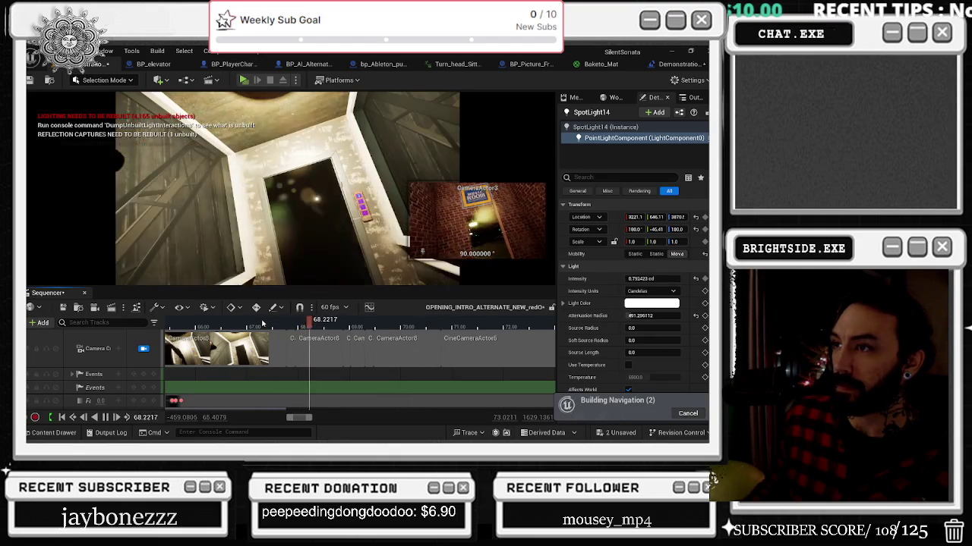
{"action": "scroll", "coordinate": [384, 347], "scroll_direction": "up", "scroll_amount": 2}
{"action": "left_click", "coordinate": [383, 347]}
{"action": "scroll", "coordinate": [383, 347], "scroll_direction": "up", "scroll_amount": 2}
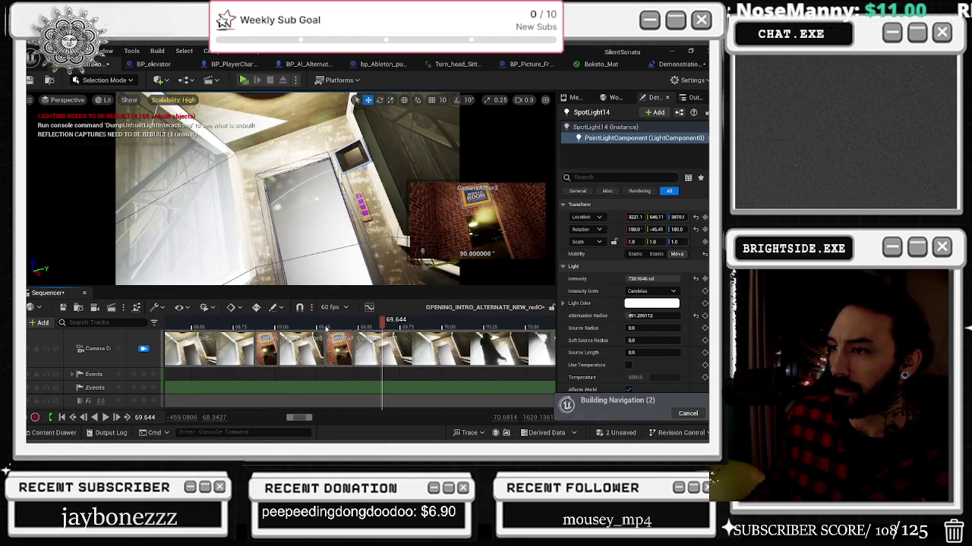
{"action": "left_click_drag", "start_coordinate": [326, 328], "coordinate": [298, 324]}
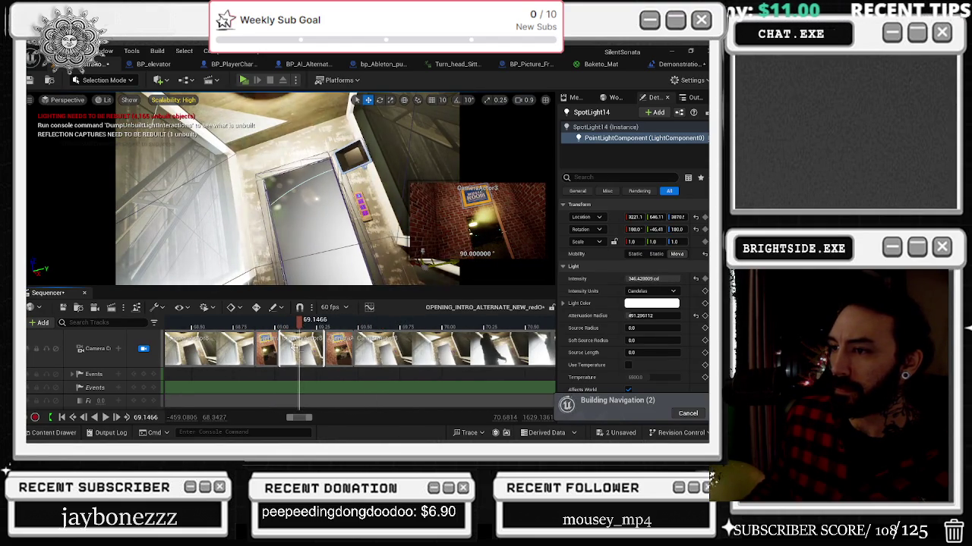
Split the camera cut section at about 69.15 seconds
{"action": "right_click", "coordinate": [294, 347]}
{"action": "mouse_move", "coordinate": [403, 199]}
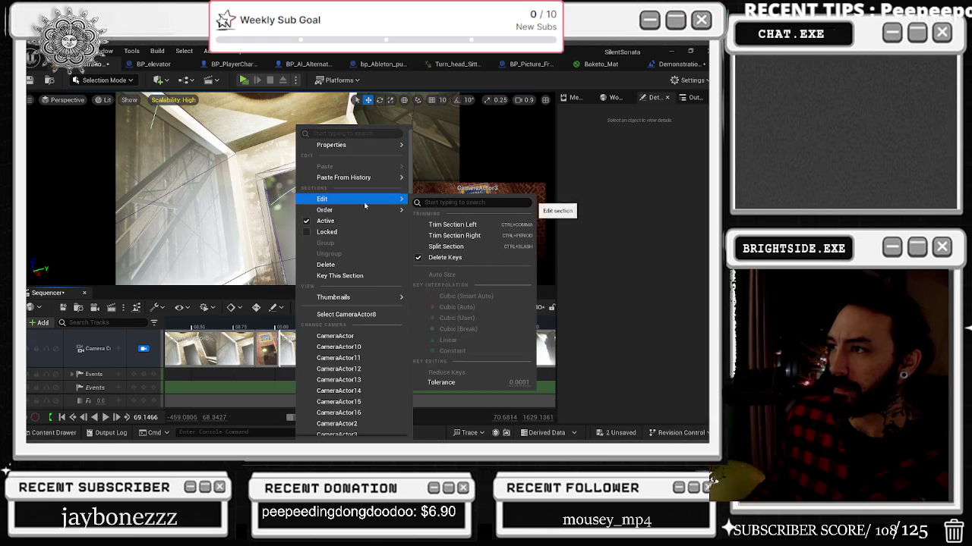
{"action": "left_click", "coordinate": [475, 248]}
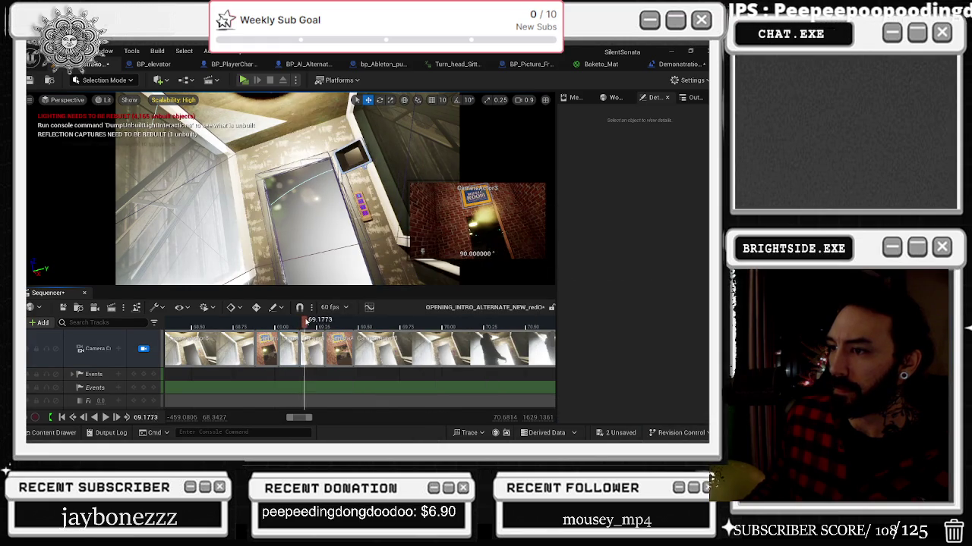
{"action": "left_click_drag", "start_coordinate": [305, 322], "coordinate": [309, 322]}
Switch the new camera section to CameraActor3's Music Room view
{"action": "right_click", "coordinate": [310, 341]}
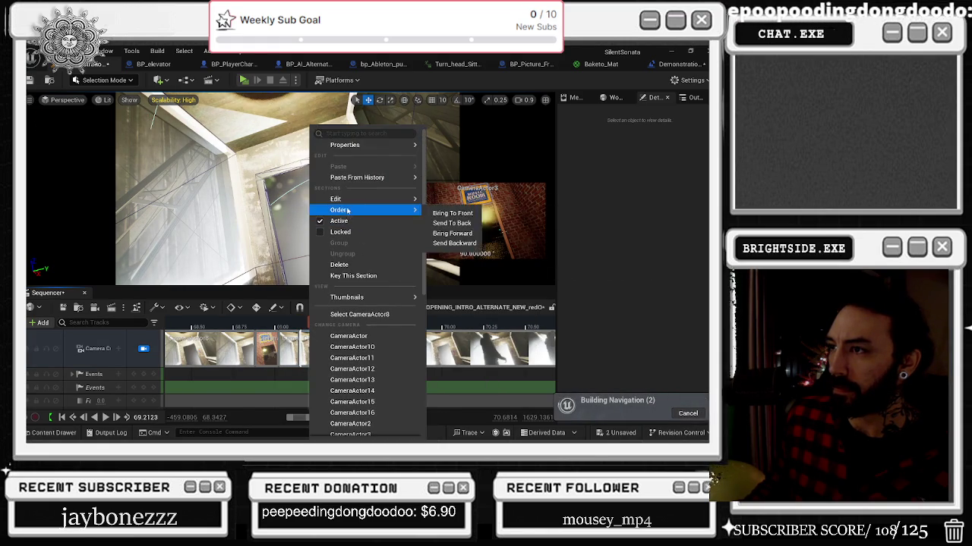
{"action": "key", "text": "Escape"}
{"action": "right_click", "coordinate": [307, 325]}
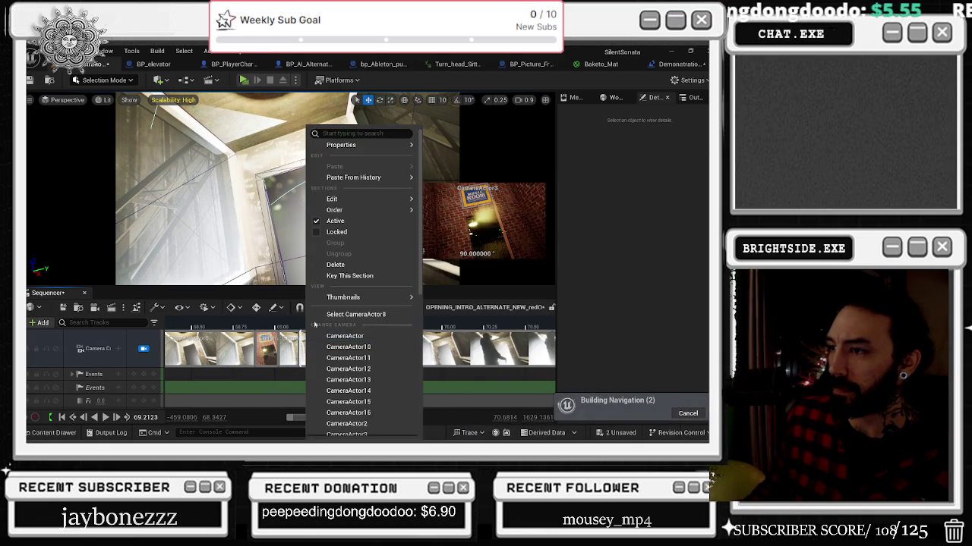
{"action": "scroll", "coordinate": [364, 379], "scroll_direction": "down", "scroll_amount": 2}
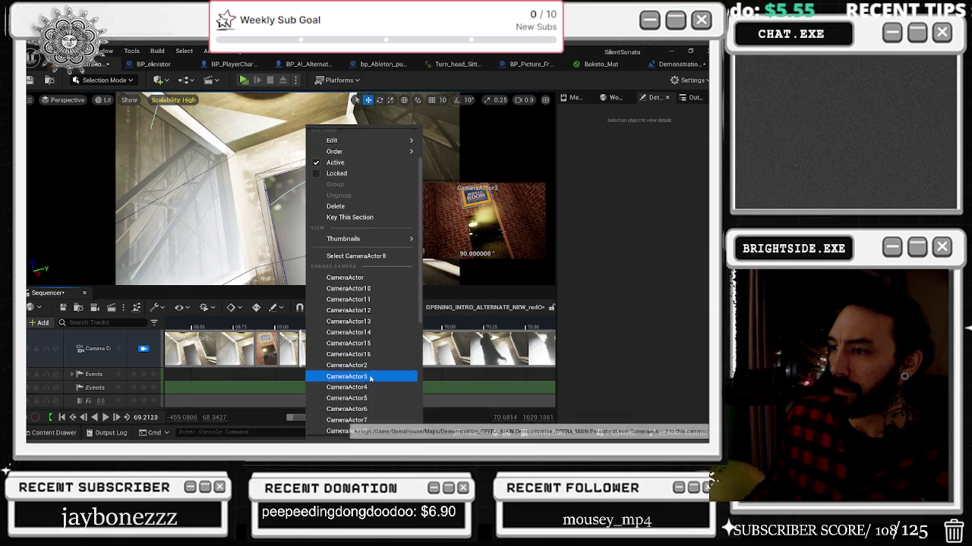
{"action": "left_click", "coordinate": [369, 377]}
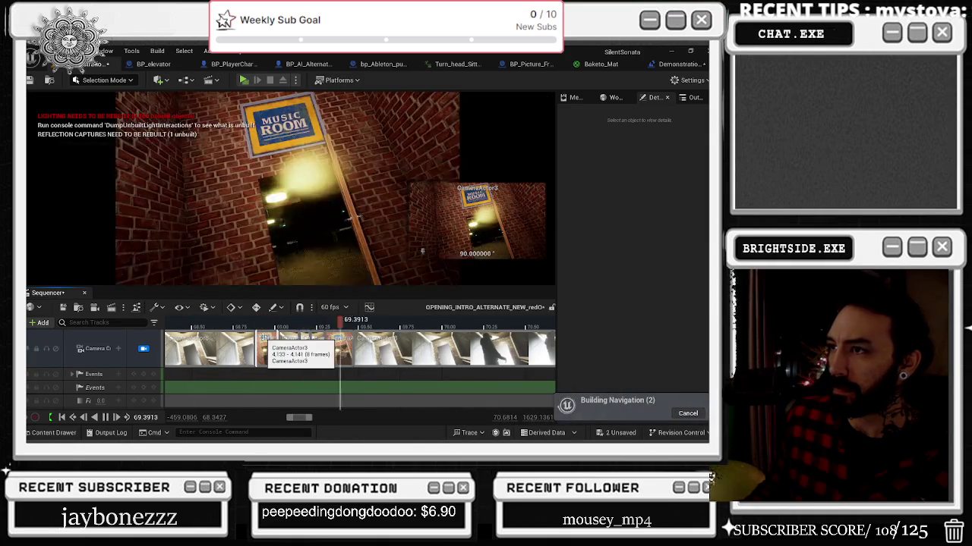
Step and scrub across the new cut from the Music Room into the elevator shot
{"action": "key", "text": "Left"}
{"action": "key", "text": "Left"}
{"action": "key", "text": "Left"}
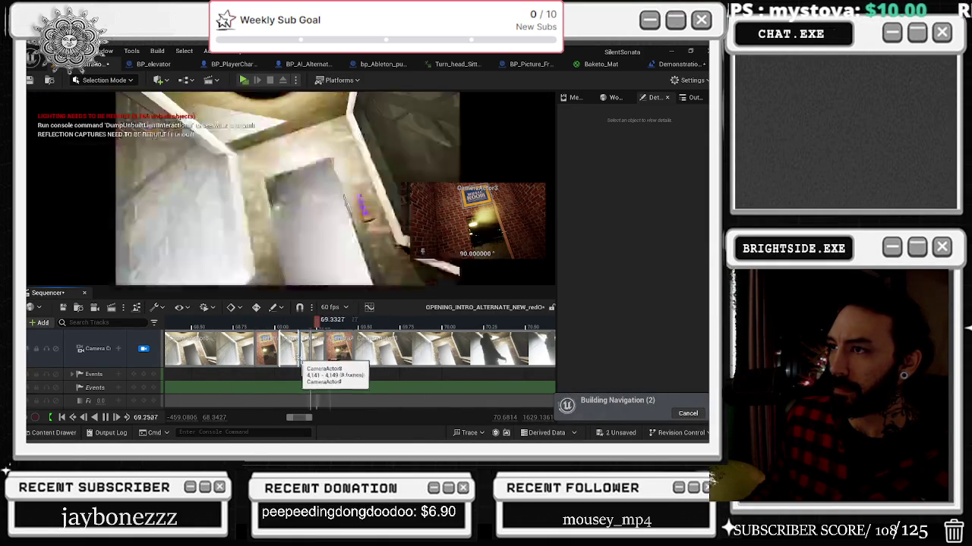
{"action": "key", "text": "Left"}
{"action": "key", "text": "Left"}
{"action": "key", "text": "Left"}
{"action": "left_click_drag", "start_coordinate": [319, 321], "coordinate": [410, 327]}
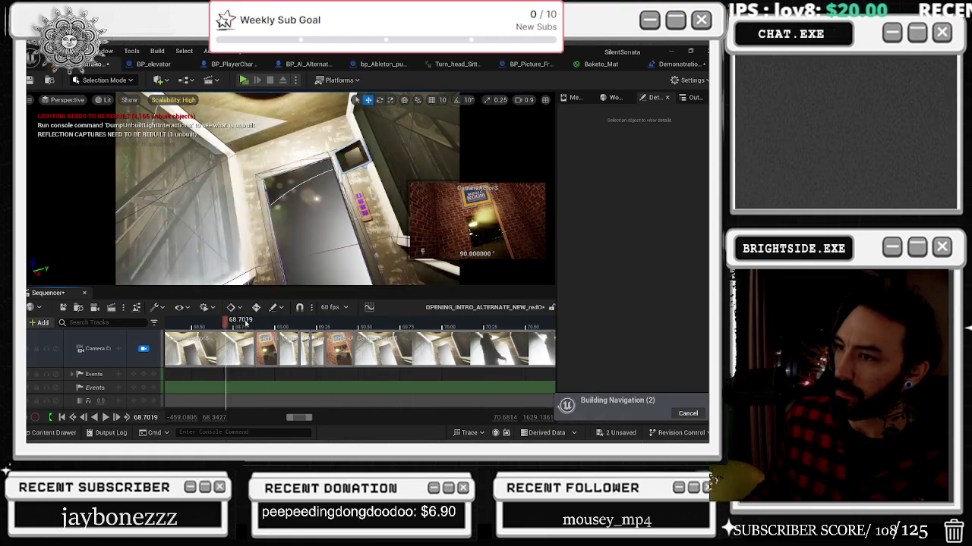
{"action": "left_click", "coordinate": [348, 323]}
{"action": "mouse_move", "coordinate": [359, 319]}
{"action": "left_mouse_down"}
{"action": "mouse_move", "coordinate": [383, 318]}
{"action": "mouse_move", "coordinate": [242, 322]}
{"action": "left_mouse_up"}
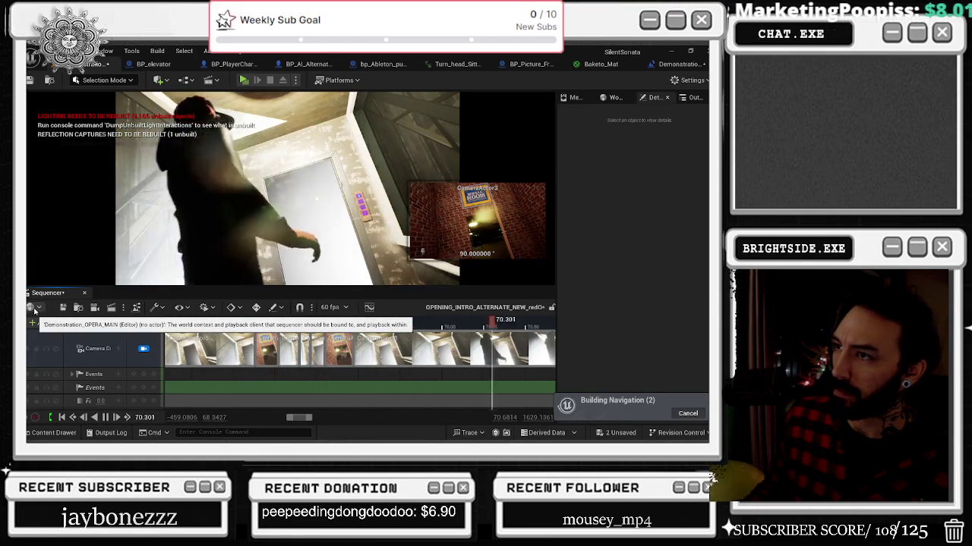
{"action": "scroll", "coordinate": [462, 365], "scroll_direction": "down", "scroll_amount": 5}
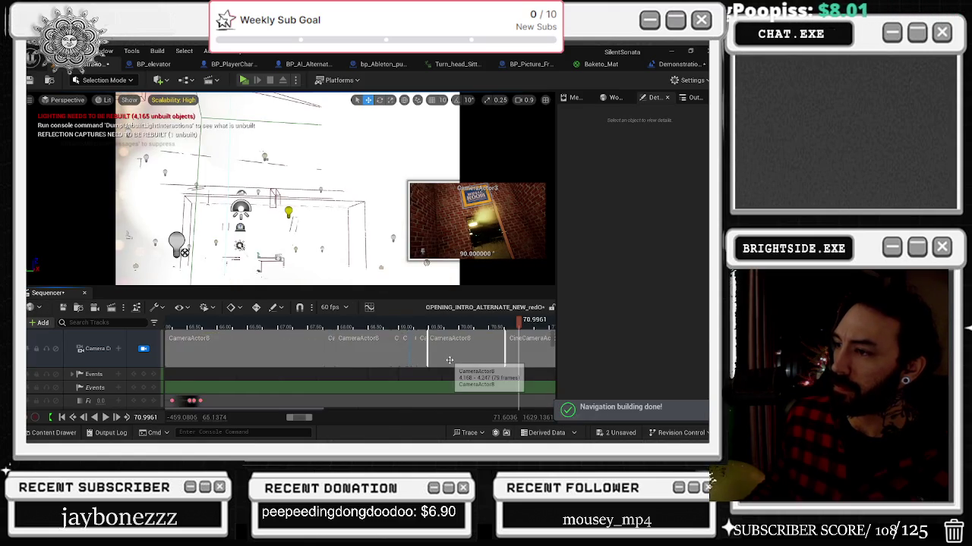
Set the time near 70.75, select SM_Balcony70, and switch to the YouTube browser window
{"action": "left_click", "coordinate": [430, 321]}
{"action": "scroll", "coordinate": [435, 360], "scroll_direction": "down", "scroll_amount": 3}
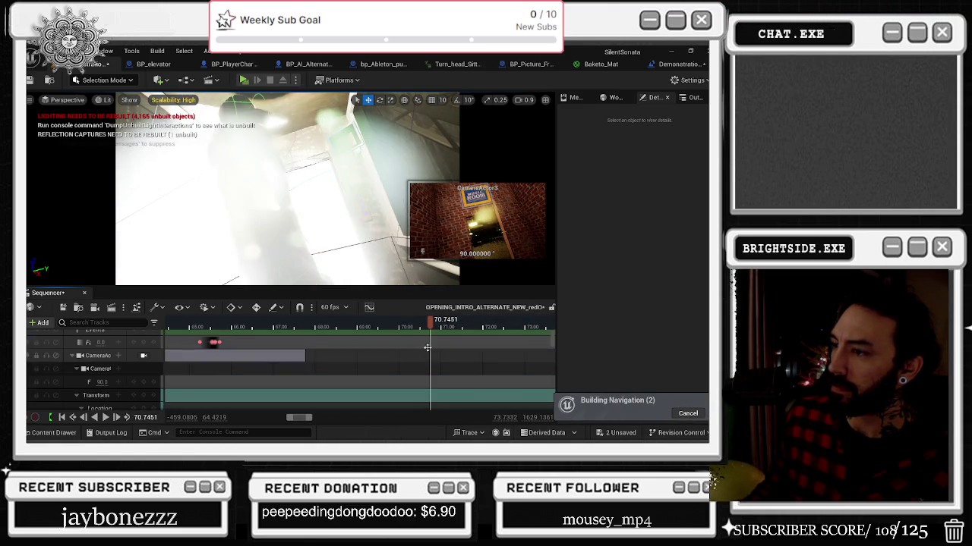
{"action": "left_click_drag", "start_coordinate": [430, 321], "coordinate": [449, 324]}
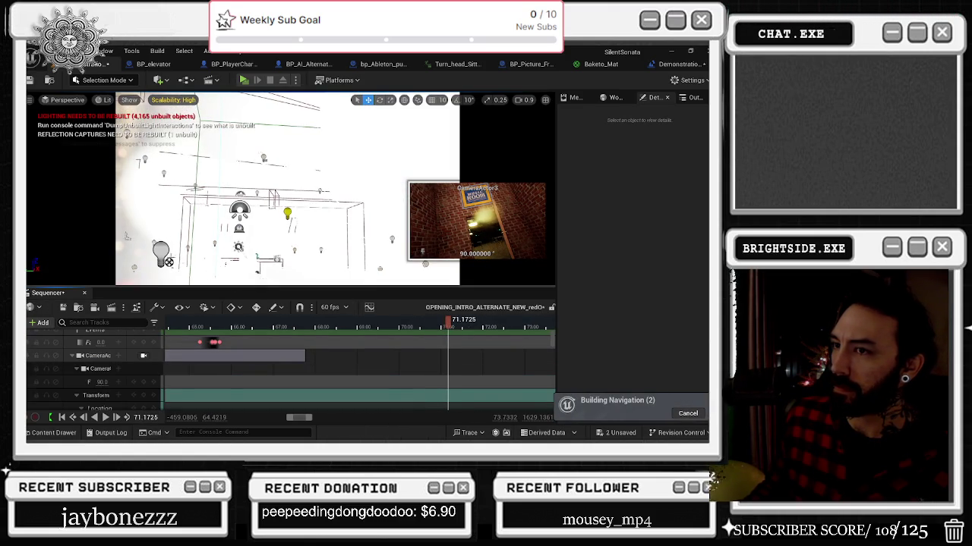
{"action": "left_click", "coordinate": [164, 254]}
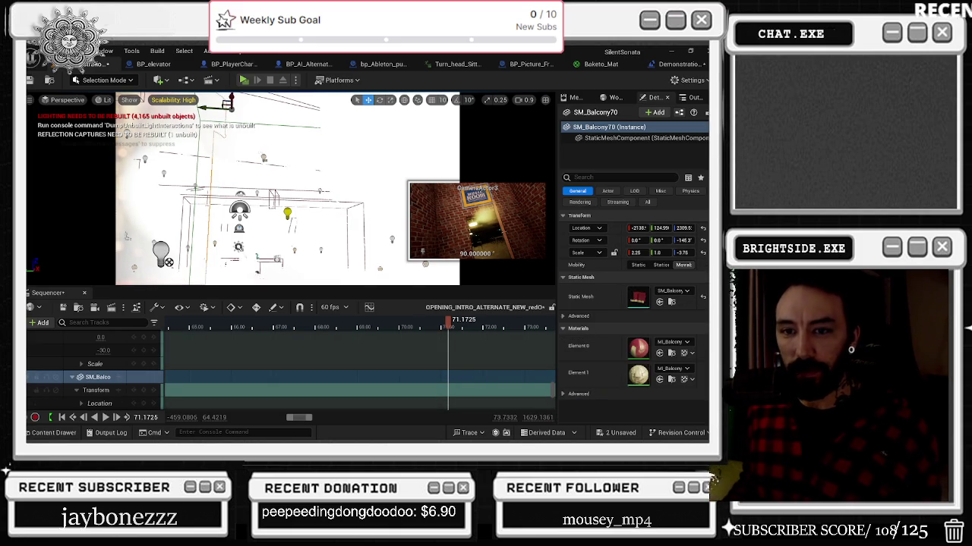
{"action": "key", "text": "alt+Tab"}
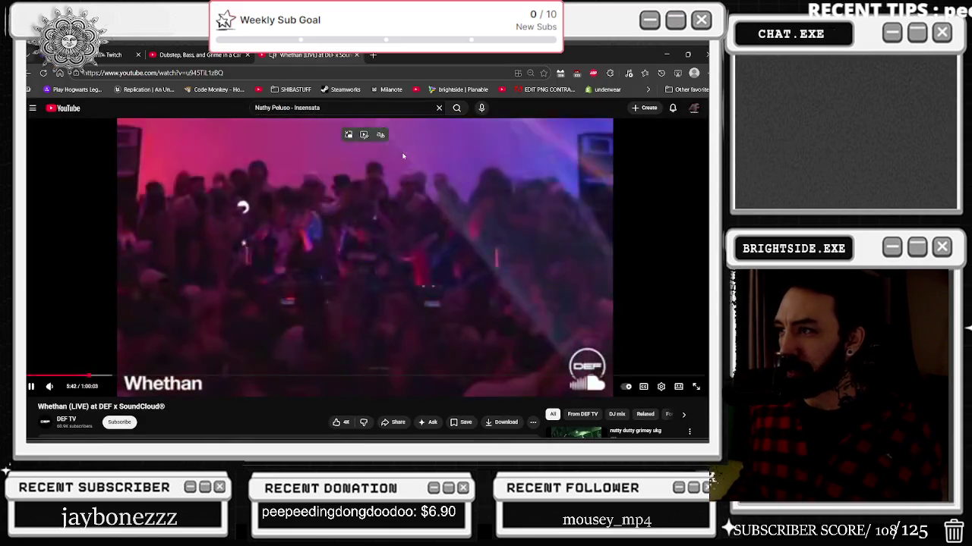
Scroll down to the comments, expand the timestamped tracklist with Read more, then scroll back up
{"action": "scroll", "coordinate": [211, 377], "scroll_direction": "down", "scroll_amount": 6}
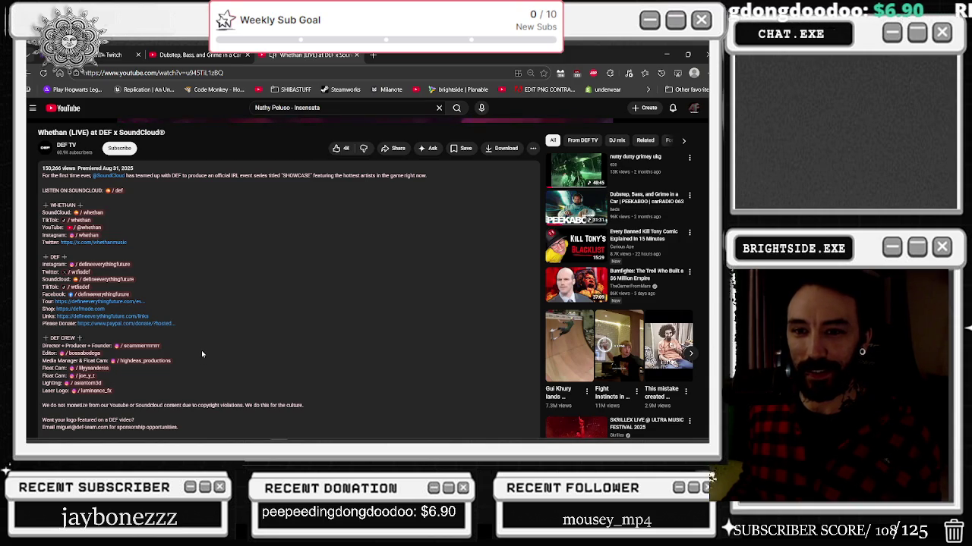
{"action": "scroll", "coordinate": [202, 353], "scroll_direction": "down", "scroll_amount": 3}
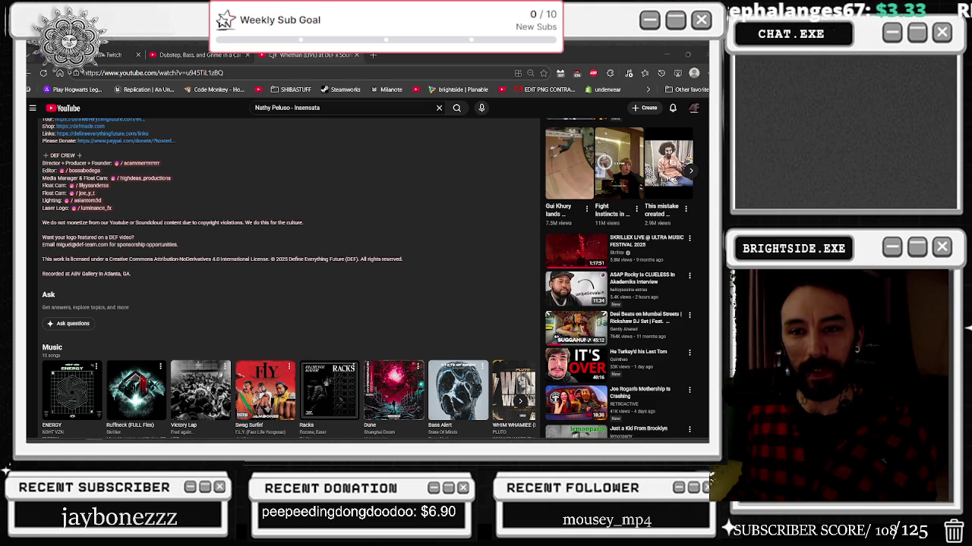
{"action": "scroll", "coordinate": [204, 194], "scroll_direction": "down", "scroll_amount": 15}
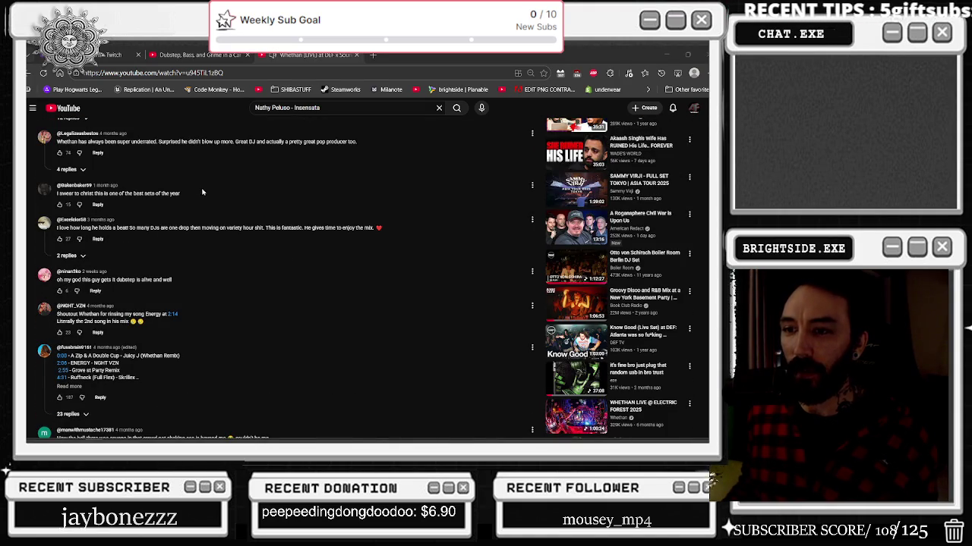
{"action": "left_click", "coordinate": [72, 387]}
{"action": "scroll", "coordinate": [195, 353], "scroll_direction": "down", "scroll_amount": 3}
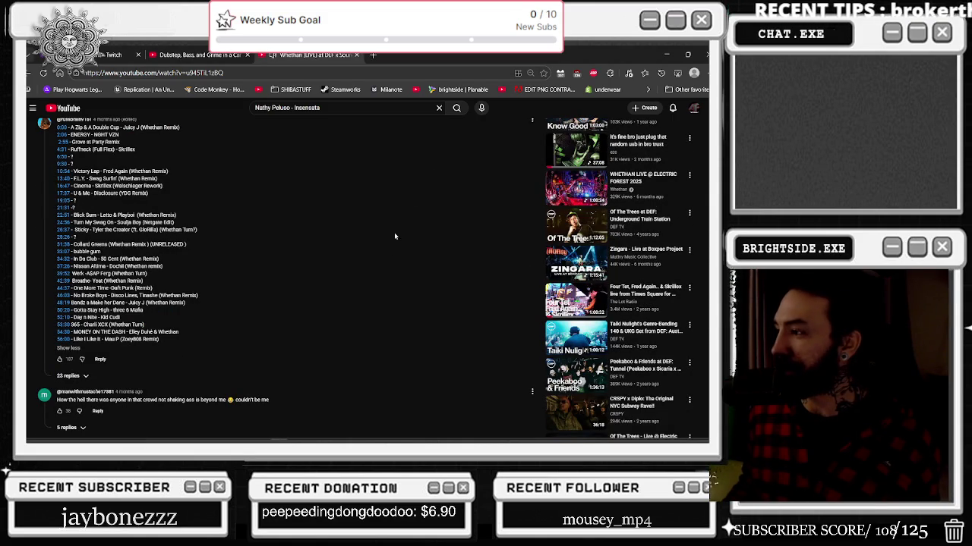
{"action": "scroll", "coordinate": [394, 296], "scroll_direction": "down", "scroll_amount": 2}
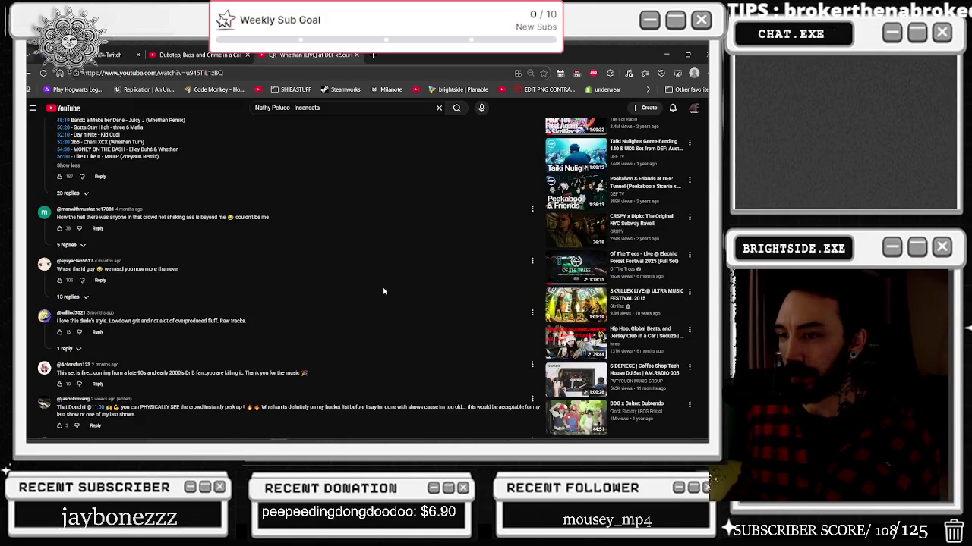
{"action": "scroll", "coordinate": [361, 314], "scroll_direction": "up", "scroll_amount": 15}
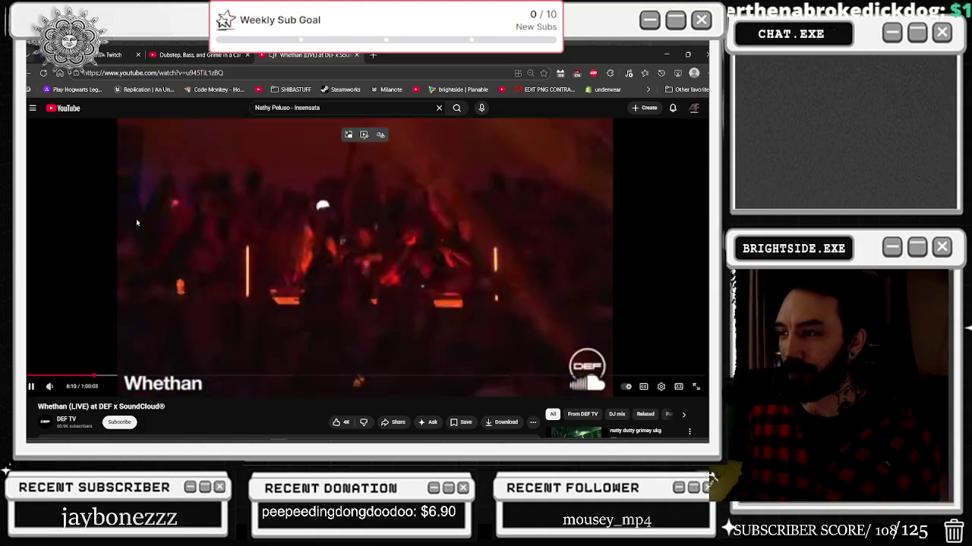
Open the gear Settings menu in the Whethan set's player controls
{"action": "left_click", "coordinate": [660, 386]}
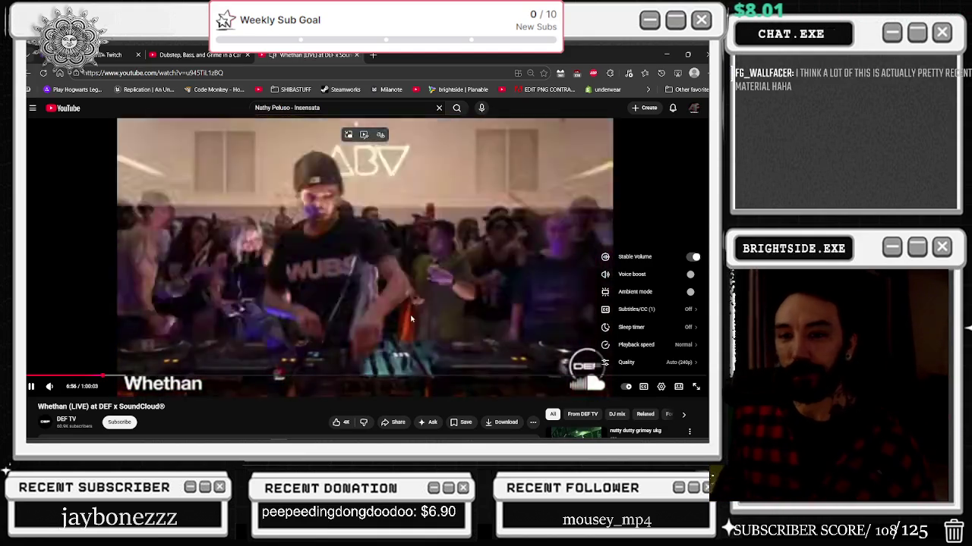
{"action": "scroll", "coordinate": [376, 277], "scroll_direction": "down", "scroll_amount": 10}
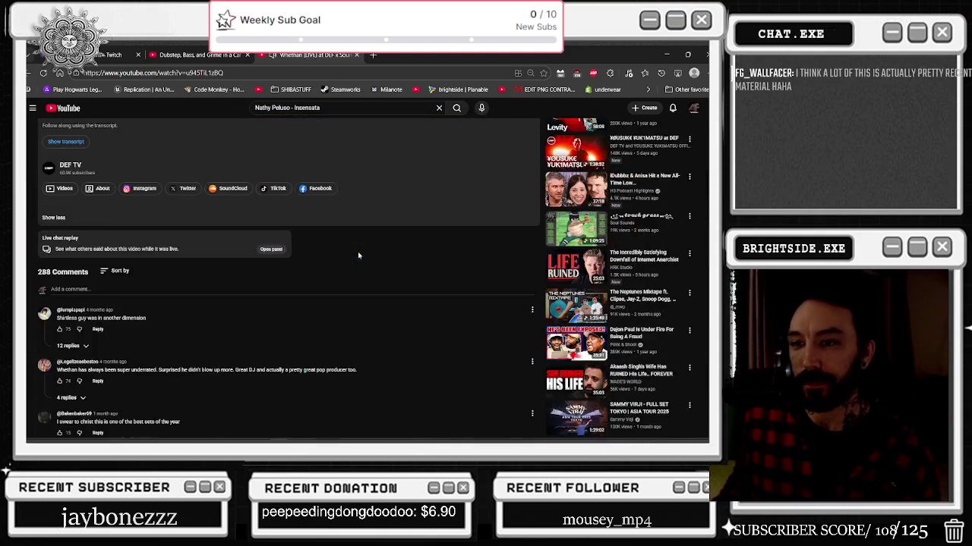
{"action": "scroll", "coordinate": [358, 256], "scroll_direction": "down", "scroll_amount": 5}
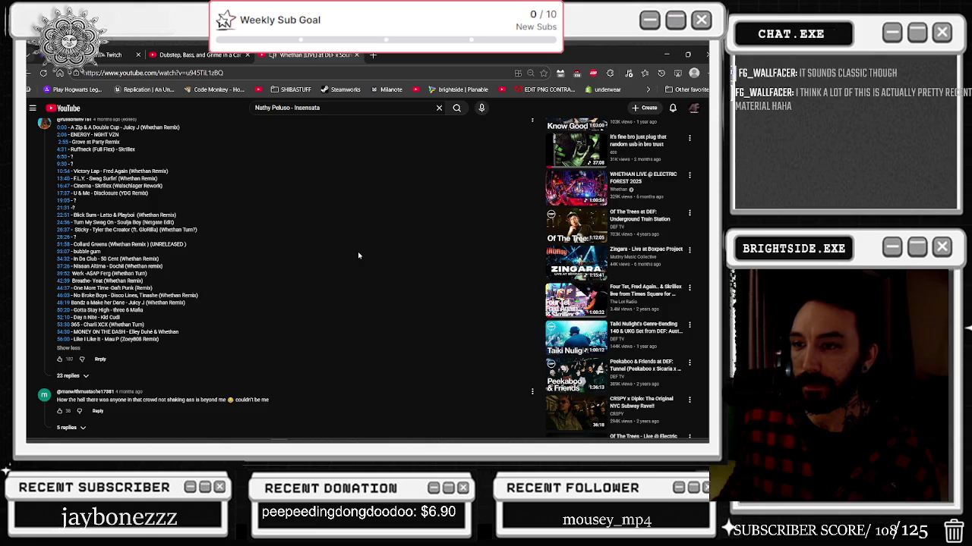
{"action": "scroll", "coordinate": [358, 256], "scroll_direction": "down", "scroll_amount": 1}
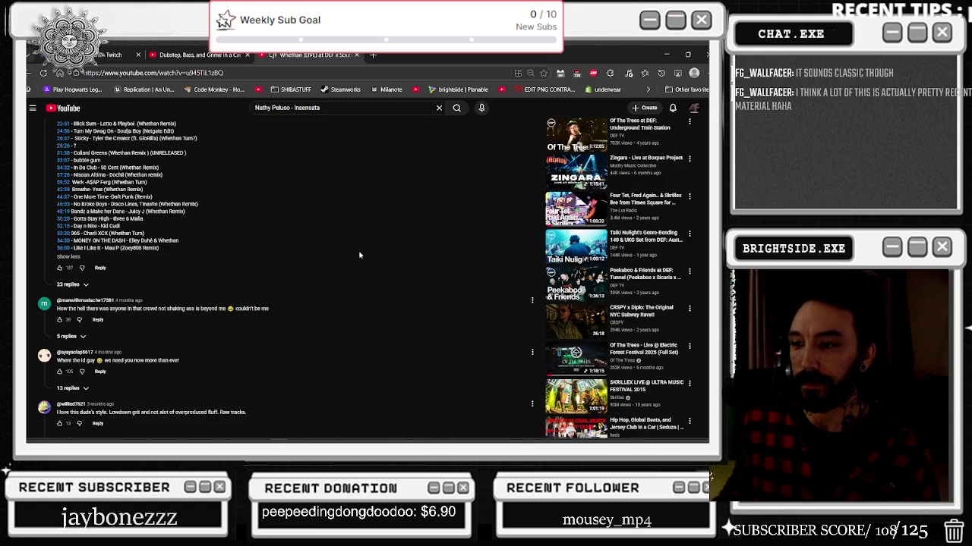
{"action": "scroll", "coordinate": [359, 256], "scroll_direction": "down", "scroll_amount": 1}
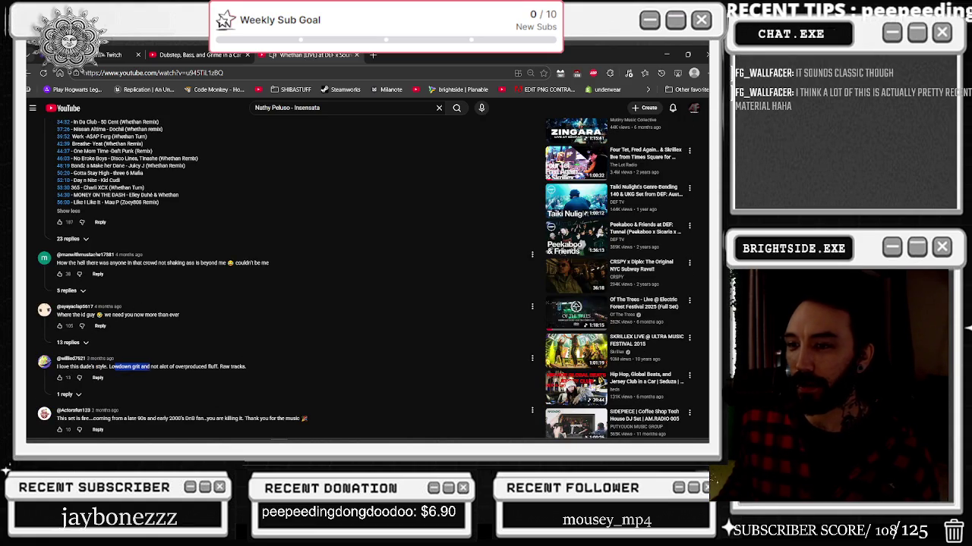
{"action": "scroll", "coordinate": [375, 312], "scroll_direction": "down", "scroll_amount": 1}
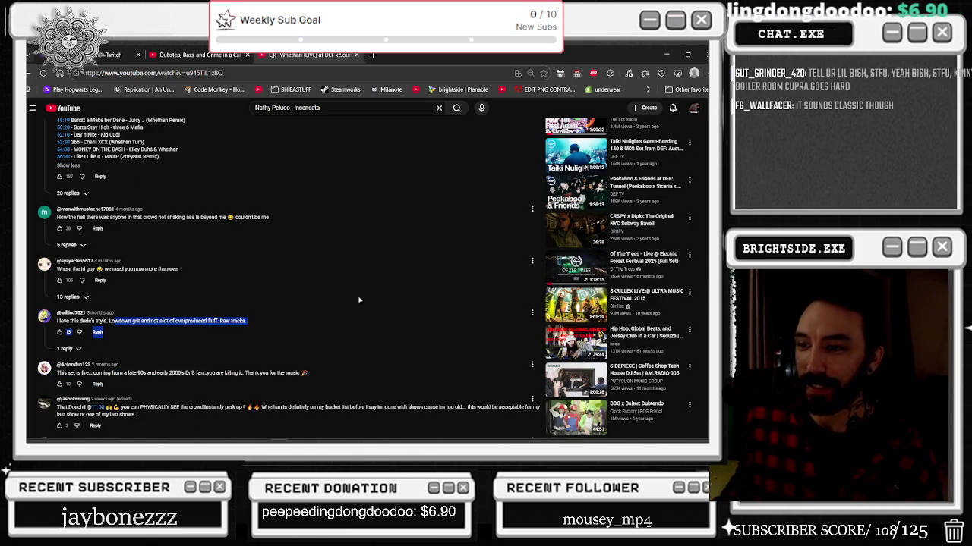
{"action": "scroll", "coordinate": [360, 300], "scroll_direction": "down", "scroll_amount": 5}
{"action": "scroll", "coordinate": [280, 336], "scroll_direction": "up", "scroll_amount": 15}
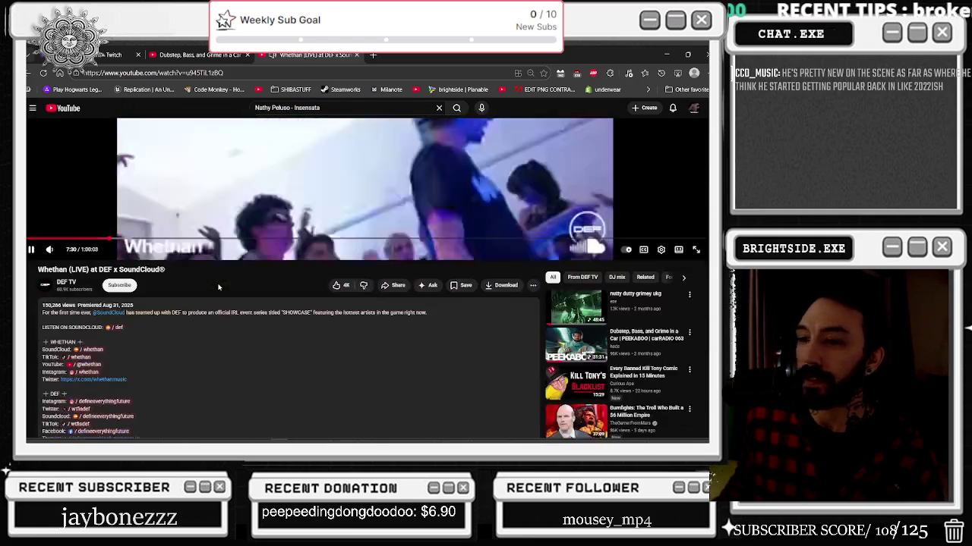
{"action": "scroll", "coordinate": [219, 287], "scroll_direction": "down", "scroll_amount": 2}
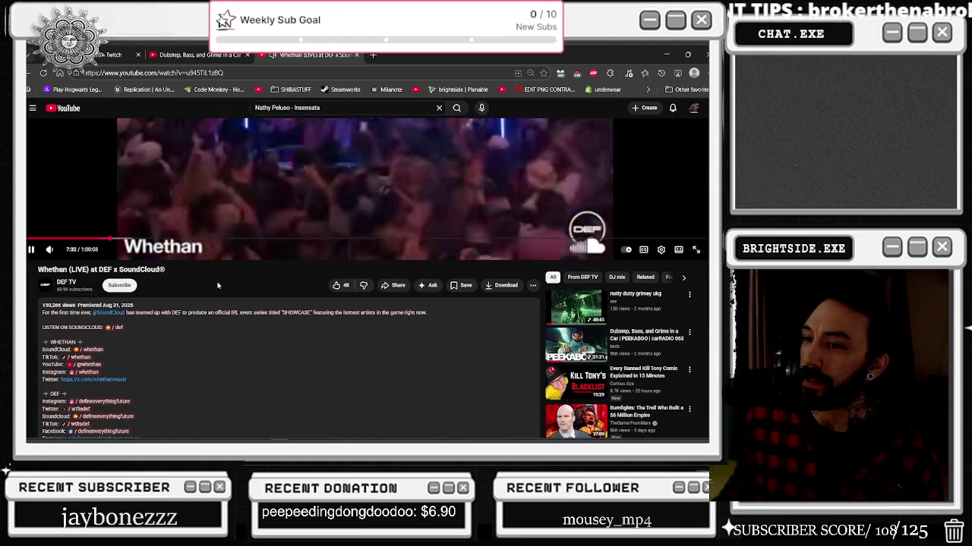
{"action": "scroll", "coordinate": [217, 286], "scroll_direction": "up", "scroll_amount": 2}
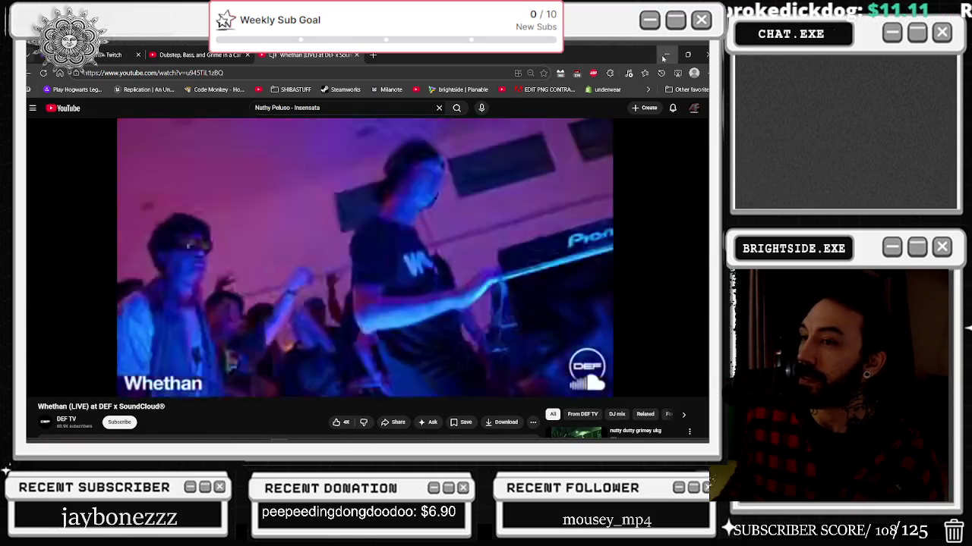
{"action": "left_click", "coordinate": [665, 54]}
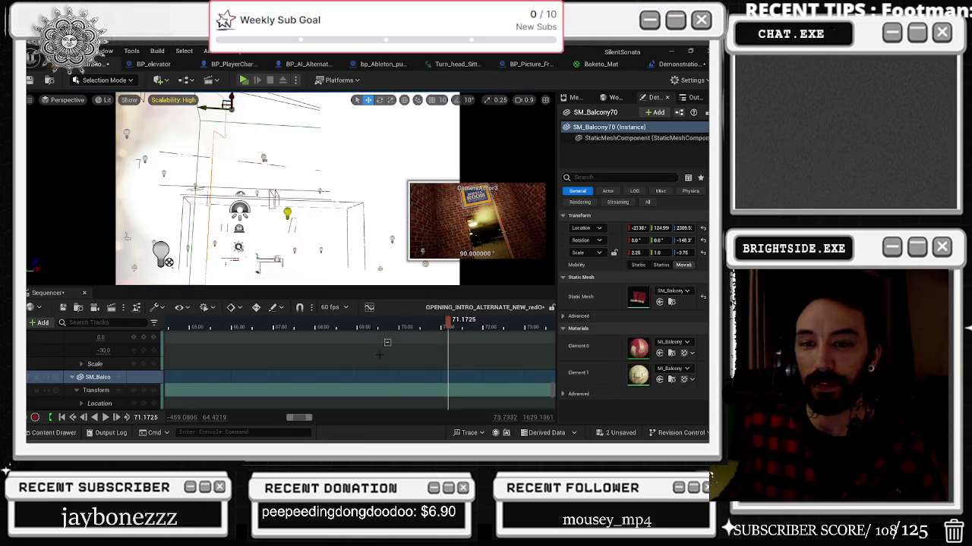
{"action": "scroll", "coordinate": [380, 354], "scroll_direction": "down", "scroll_amount": 5}
{"action": "scroll", "coordinate": [385, 360], "scroll_direction": "down", "scroll_amount": 3}
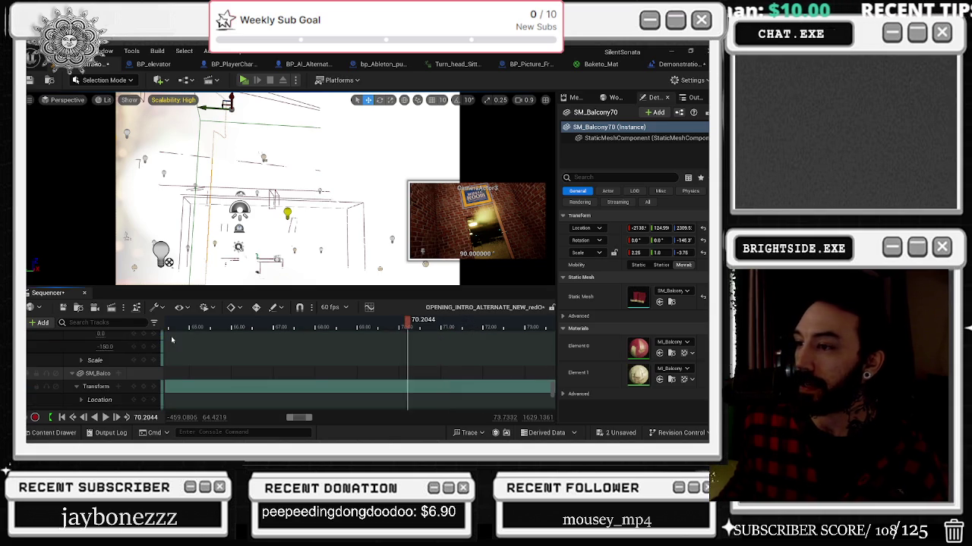
{"action": "left_click", "coordinate": [204, 334]}
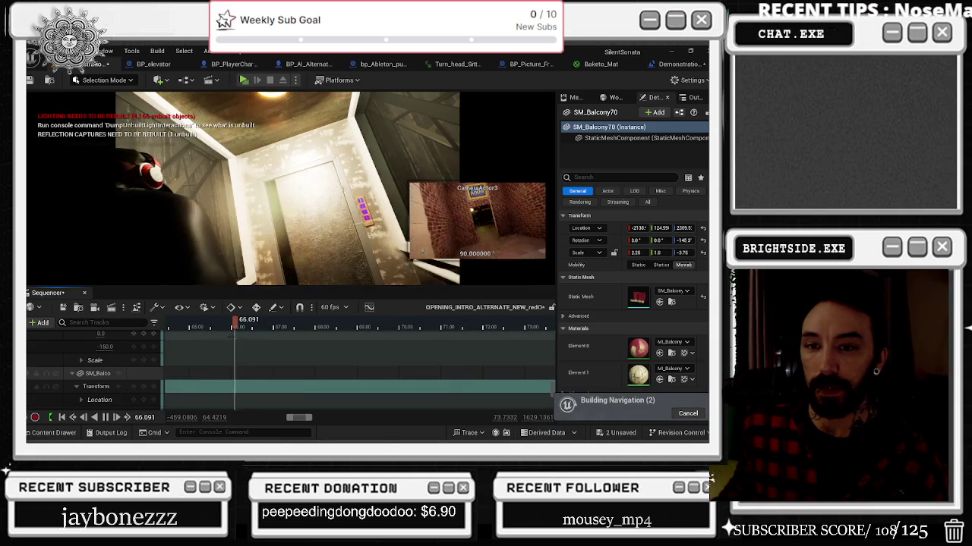
{"action": "key", "text": "alt+Tab"}
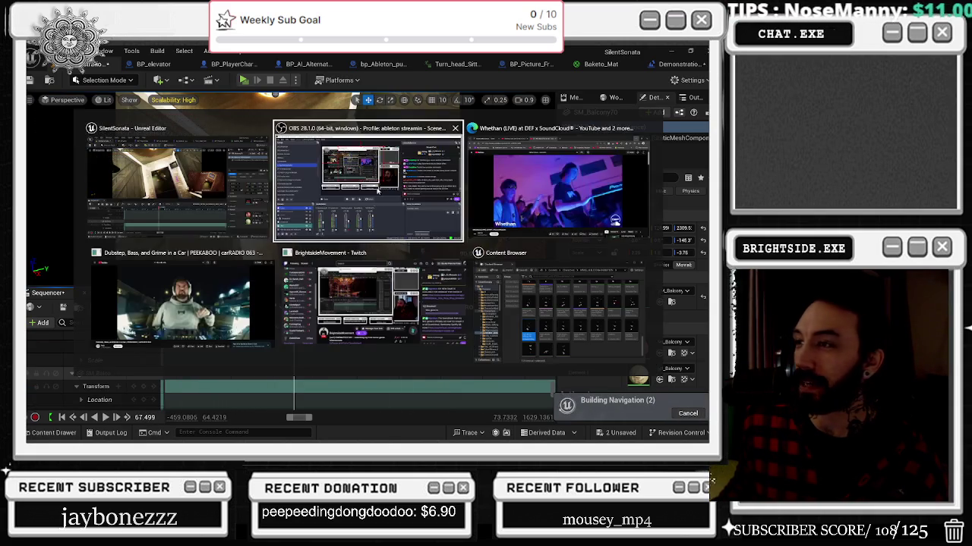
{"action": "left_click", "coordinate": [533, 214]}
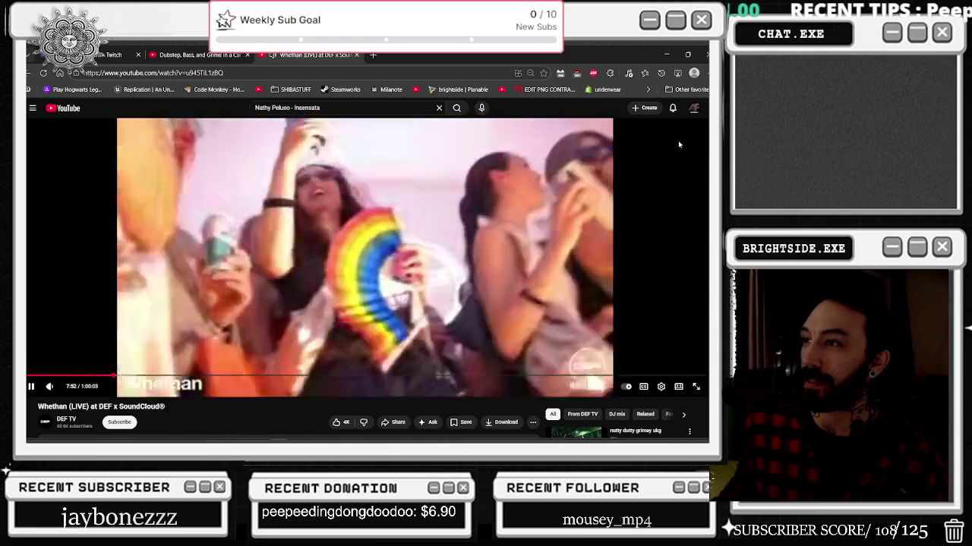
Minimize the YouTube window and start playing the Unreal intro sequence
{"action": "left_click", "coordinate": [665, 54]}
{"action": "key", "text": "space"}
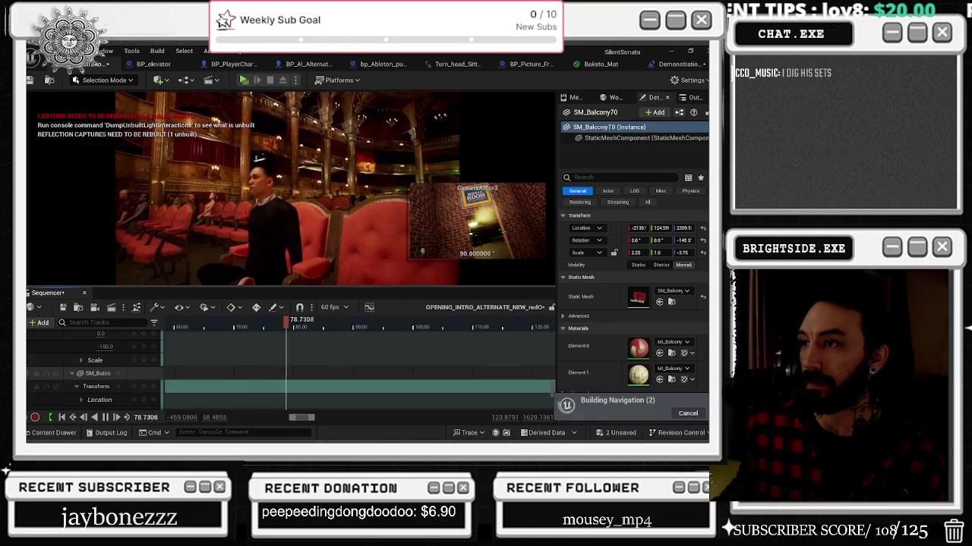
Set the time to about 70.5 seconds and select the seated character in the scene
{"action": "left_click", "coordinate": [300, 373]}
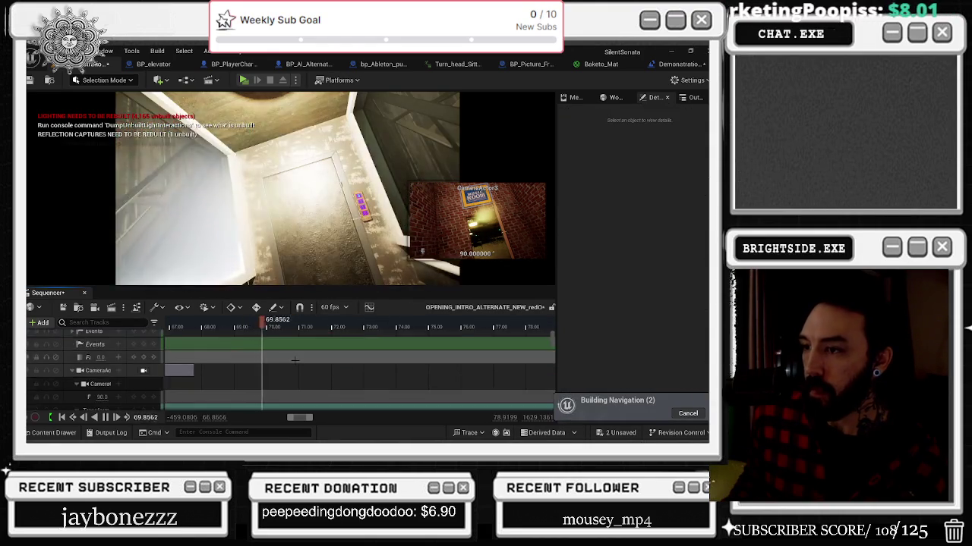
{"action": "scroll", "coordinate": [299, 373], "scroll_direction": "up", "scroll_amount": 5}
{"action": "scroll", "coordinate": [299, 373], "scroll_direction": "up", "scroll_amount": 3}
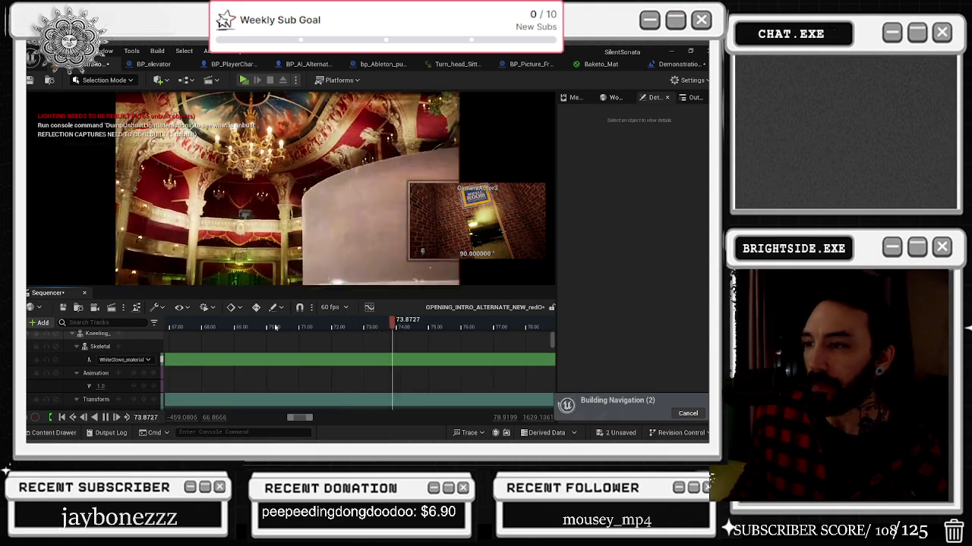
{"action": "left_click", "coordinate": [249, 327]}
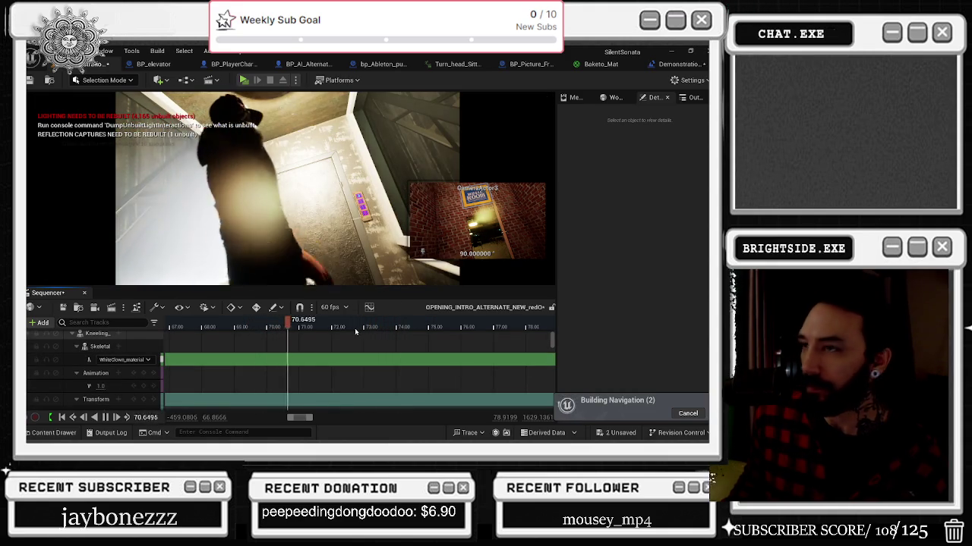
{"action": "left_click", "coordinate": [283, 328]}
{"action": "left_click", "coordinate": [244, 221]}
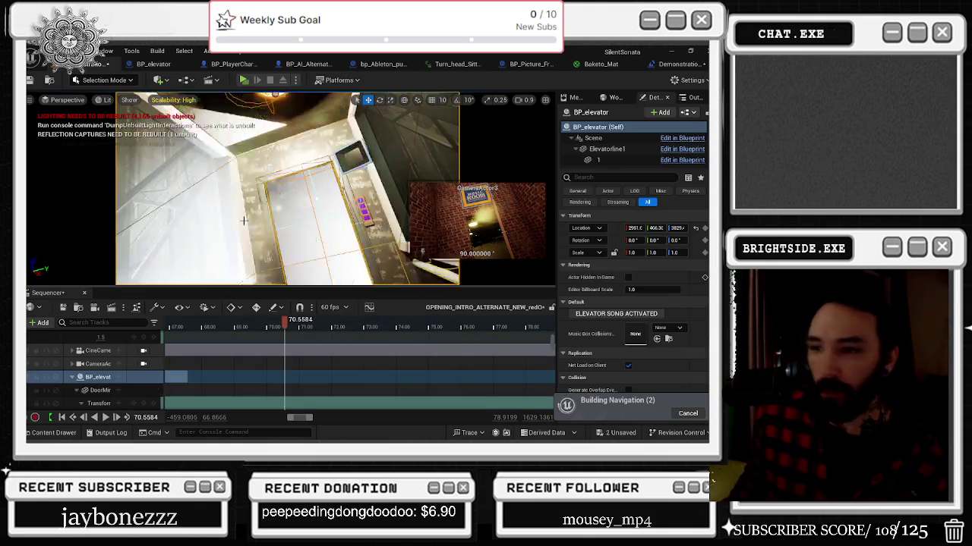
{"action": "left_click", "coordinate": [234, 172]}
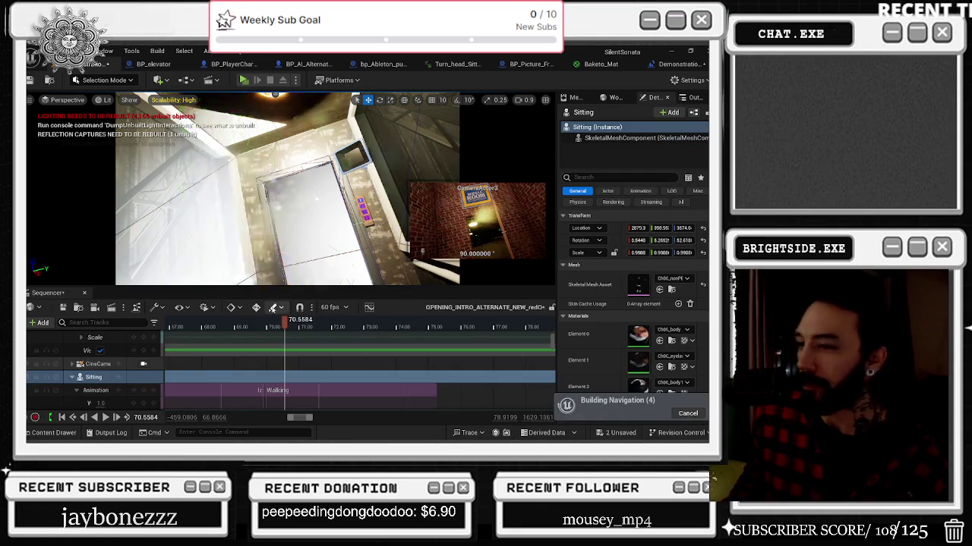
Undo the previous key move and shift the three Location keys later in time
{"action": "scroll", "coordinate": [120, 354], "scroll_direction": "down", "scroll_amount": 2}
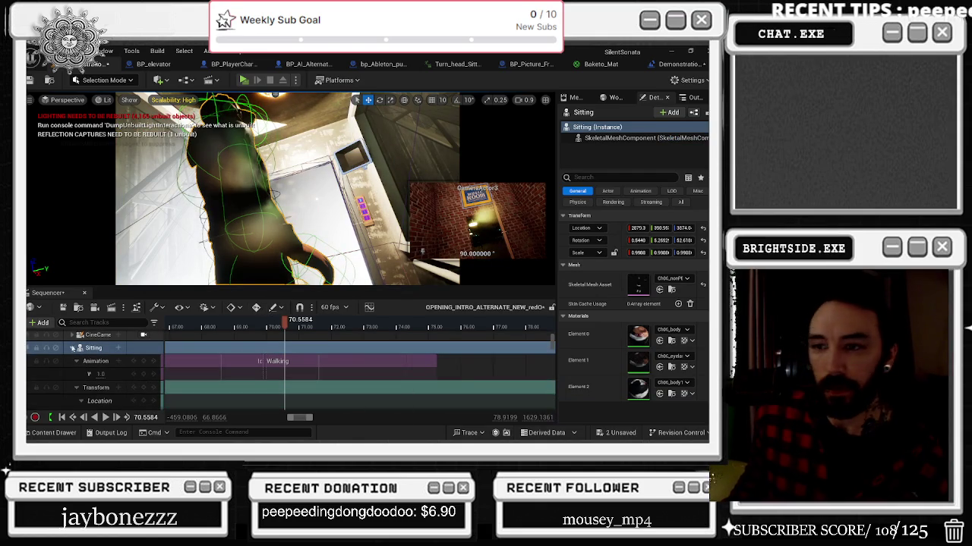
{"action": "scroll", "coordinate": [73, 351], "scroll_direction": "down", "scroll_amount": 3}
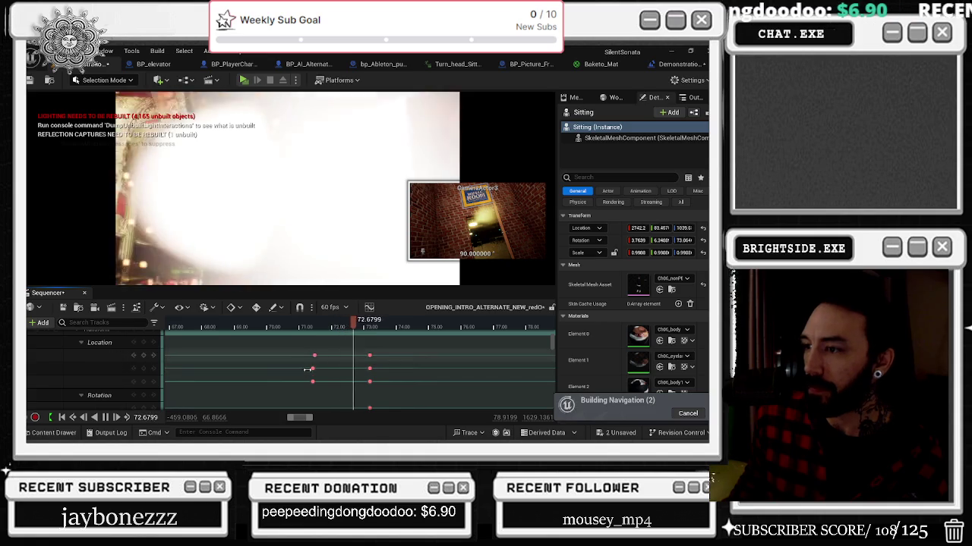
{"action": "key", "text": "ctrl+z"}
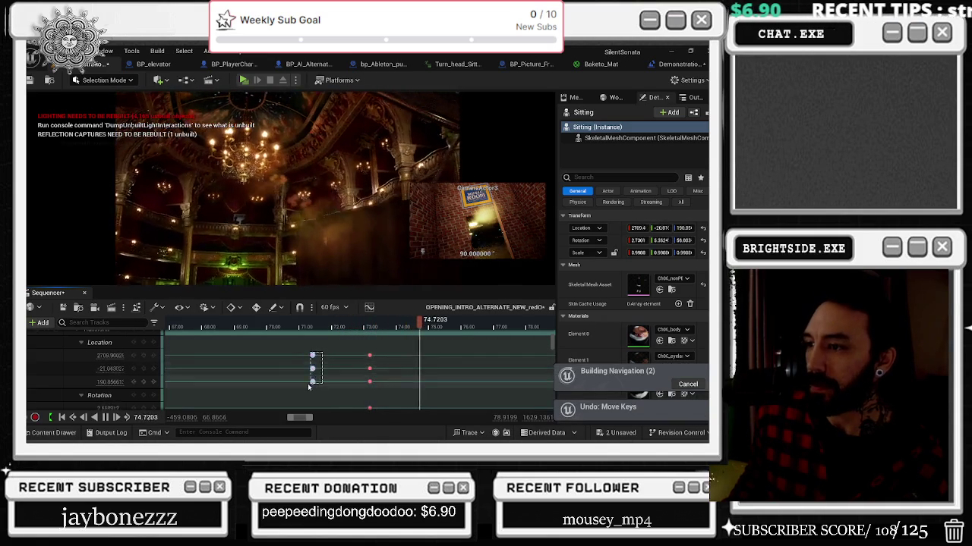
{"action": "left_click_drag", "start_coordinate": [309, 387], "coordinate": [308, 387]}
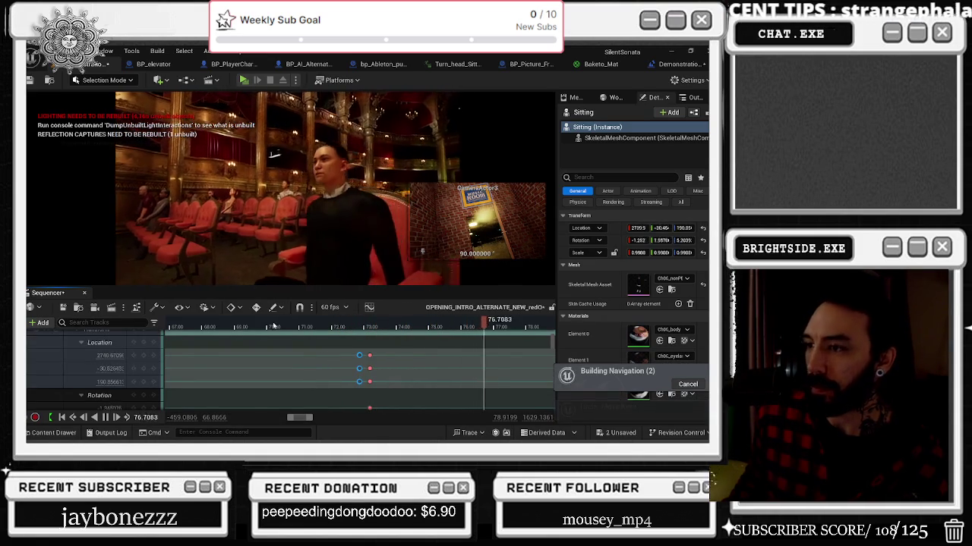
Rewind the sequence to about 66 seconds to review the moved keys
{"action": "left_click_drag", "start_coordinate": [273, 325], "coordinate": [153, 325]}
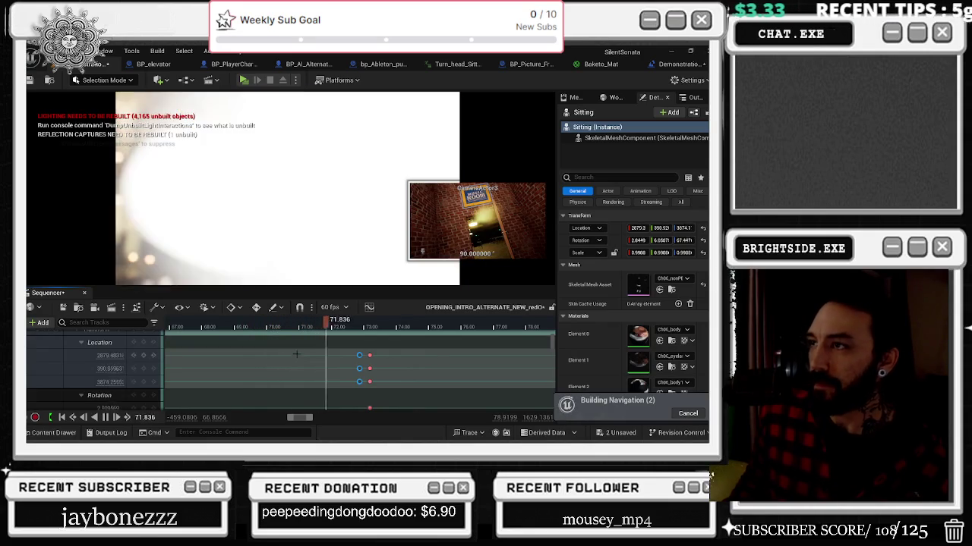
{"action": "scroll", "coordinate": [303, 348], "scroll_direction": "down", "scroll_amount": 3}
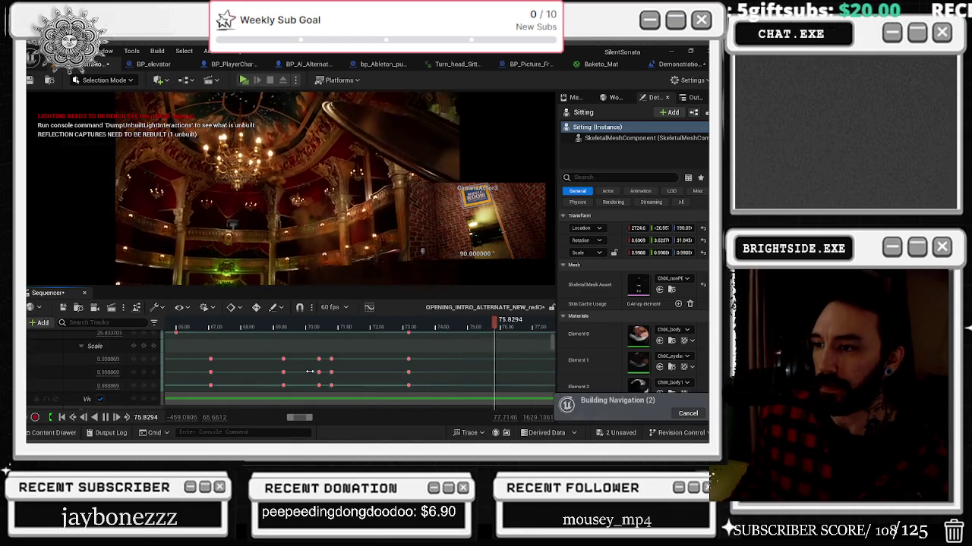
{"action": "scroll", "coordinate": [326, 366], "scroll_direction": "up", "scroll_amount": 3}
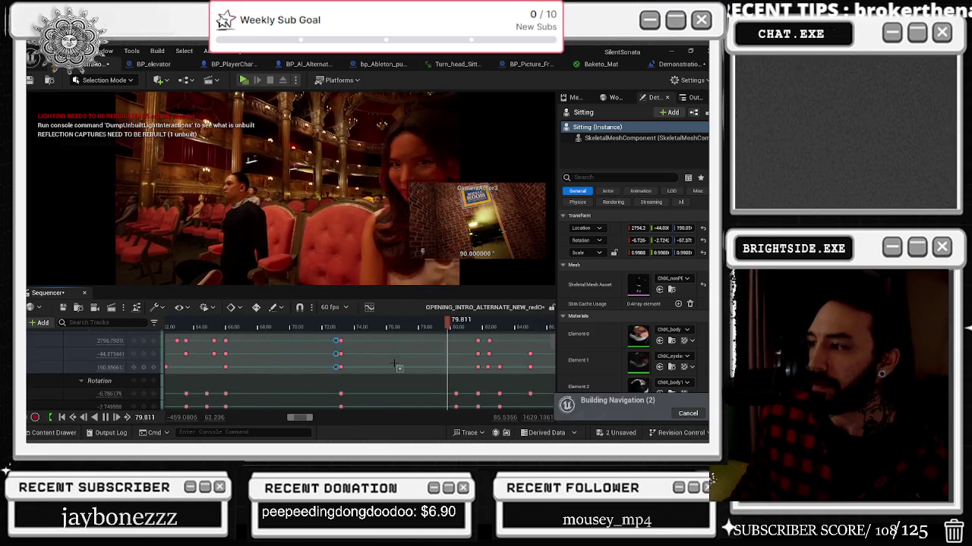
{"action": "mouse_move", "coordinate": [277, 328]}
{"action": "left_mouse_down"}
{"action": "mouse_move", "coordinate": [234, 334]}
{"action": "mouse_move", "coordinate": [297, 335]}
{"action": "mouse_move", "coordinate": [281, 338]}
{"action": "left_mouse_up"}
{"action": "scroll", "coordinate": [289, 357], "scroll_direction": "up", "scroll_amount": 3}
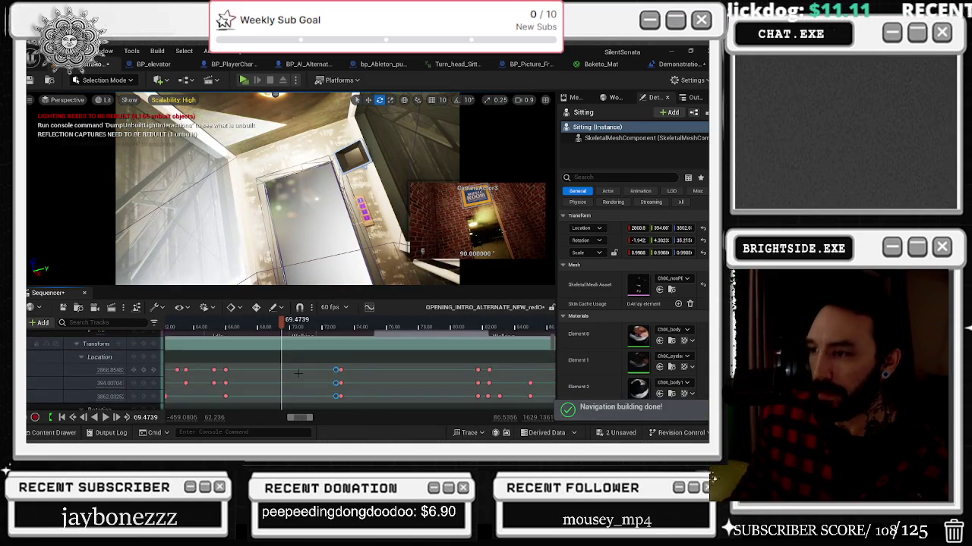
{"action": "scroll", "coordinate": [299, 371], "scroll_direction": "up", "scroll_amount": 2}
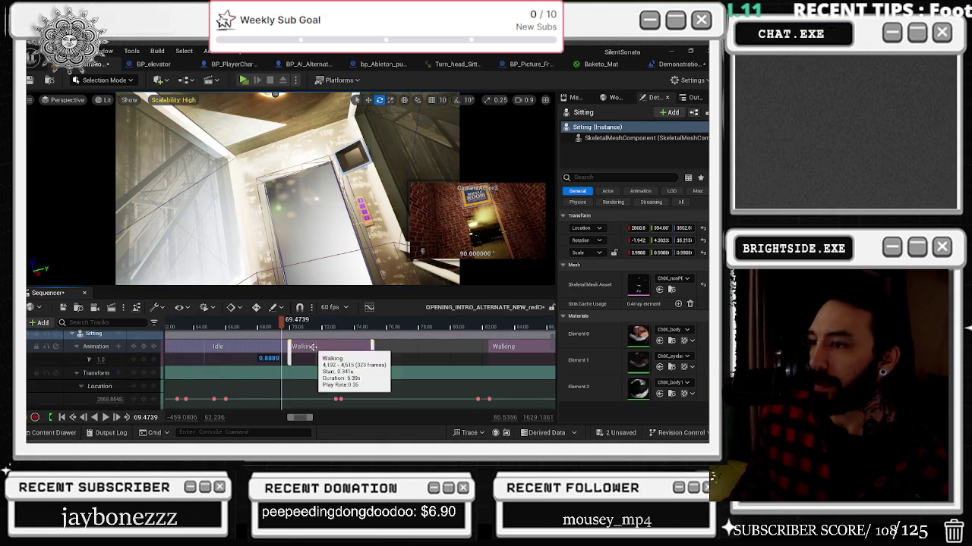
Set the Walking clip to match the previous clip's LeftLeg bone
{"action": "right_click", "coordinate": [311, 347]}
{"action": "mouse_move", "coordinate": [352, 108]}
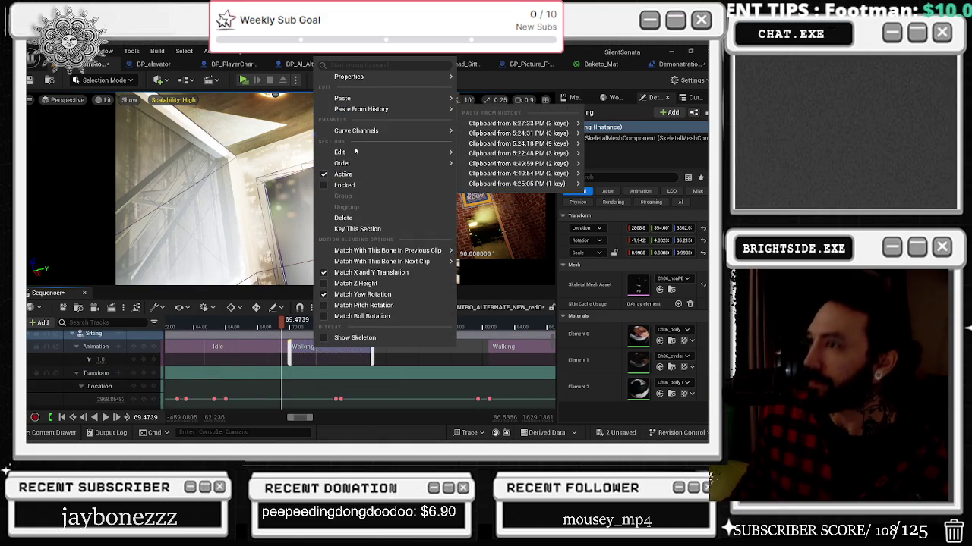
{"action": "mouse_move", "coordinate": [410, 250]}
{"action": "scroll", "coordinate": [505, 319], "scroll_direction": "down", "scroll_amount": 2}
{"action": "scroll", "coordinate": [501, 336], "scroll_direction": "down", "scroll_amount": 8}
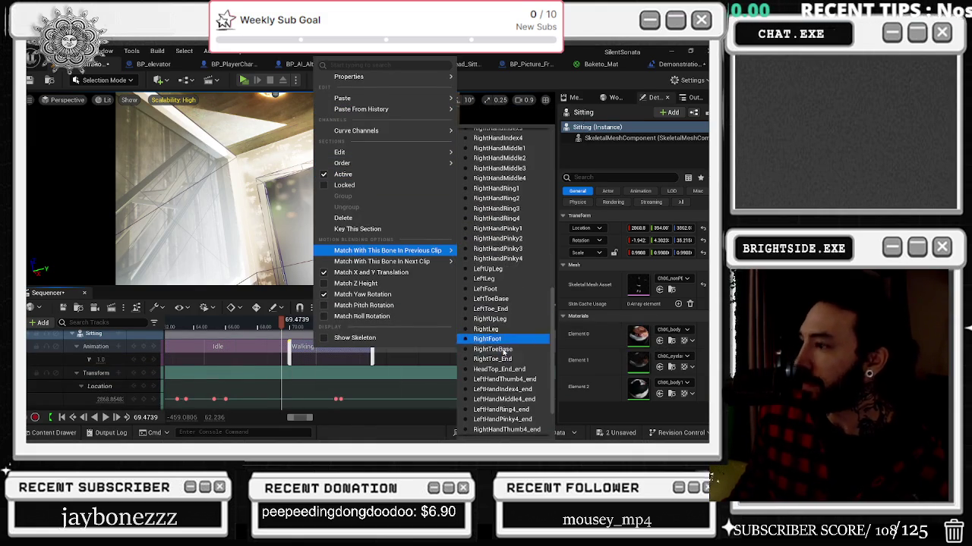
{"action": "left_click", "coordinate": [504, 280]}
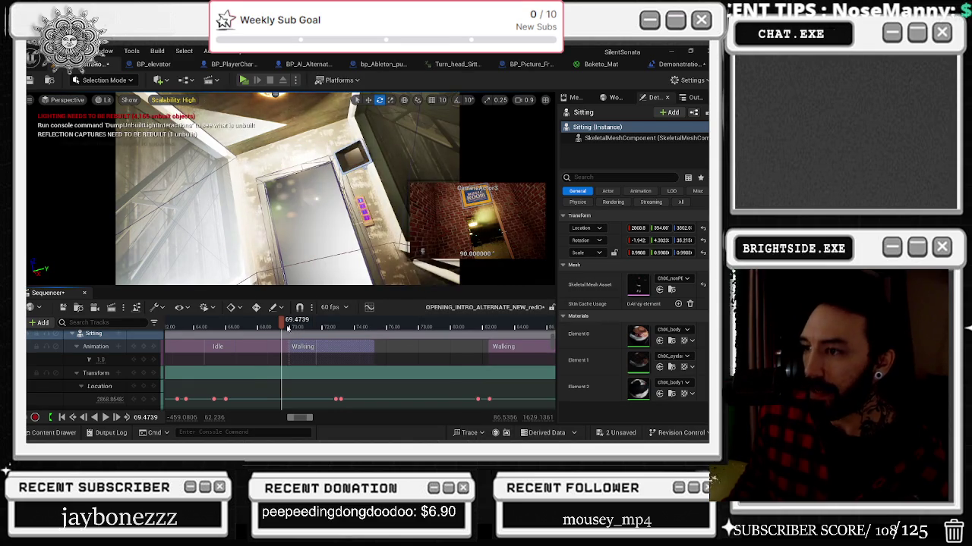
Scrub back and forth across the clip transition to check the blended pose
{"action": "left_click", "coordinate": [263, 328]}
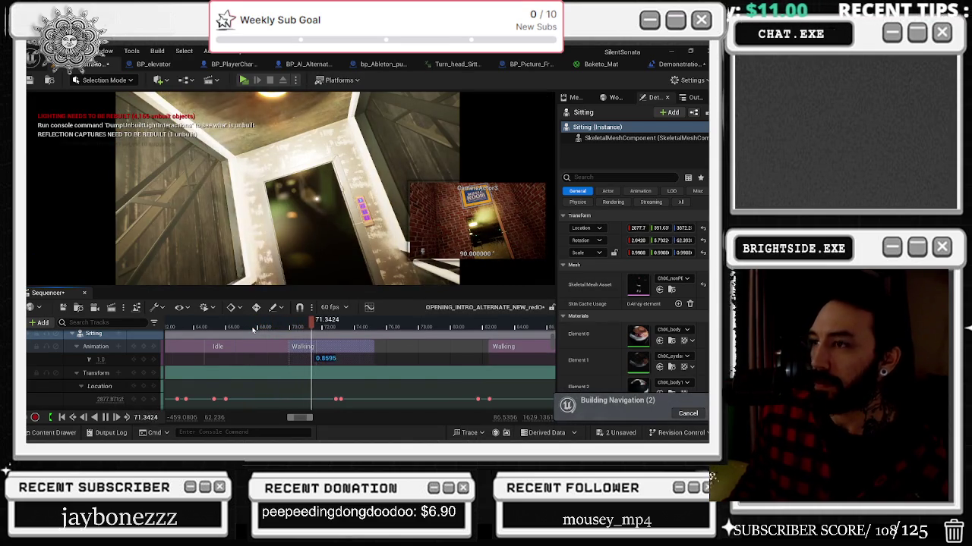
{"action": "mouse_move", "coordinate": [322, 327]}
{"action": "left_mouse_down"}
{"action": "mouse_move", "coordinate": [231, 324]}
{"action": "mouse_move", "coordinate": [289, 329]}
{"action": "left_mouse_up"}
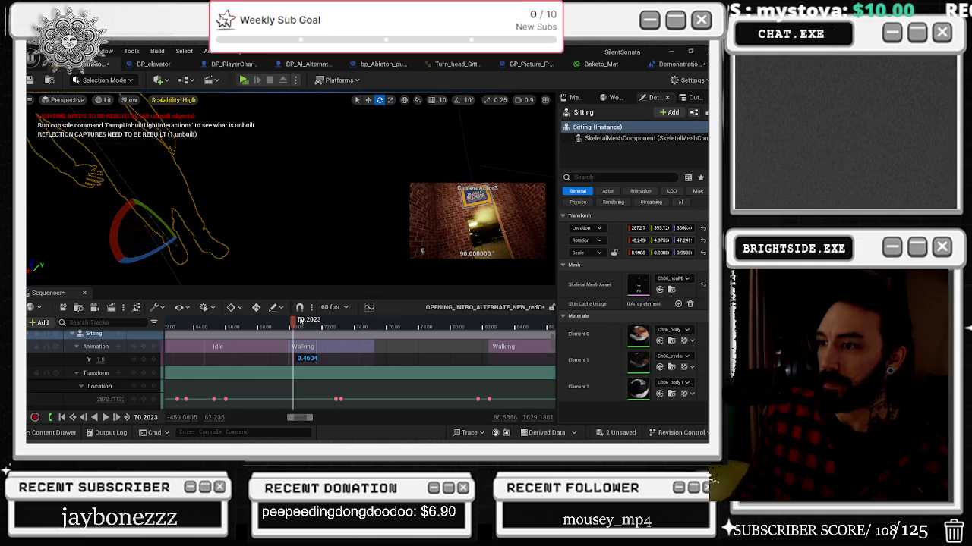
{"action": "left_click_drag", "start_coordinate": [293, 322], "coordinate": [378, 322]}
{"action": "scroll", "coordinate": [337, 325], "scroll_direction": "up", "scroll_amount": 3}
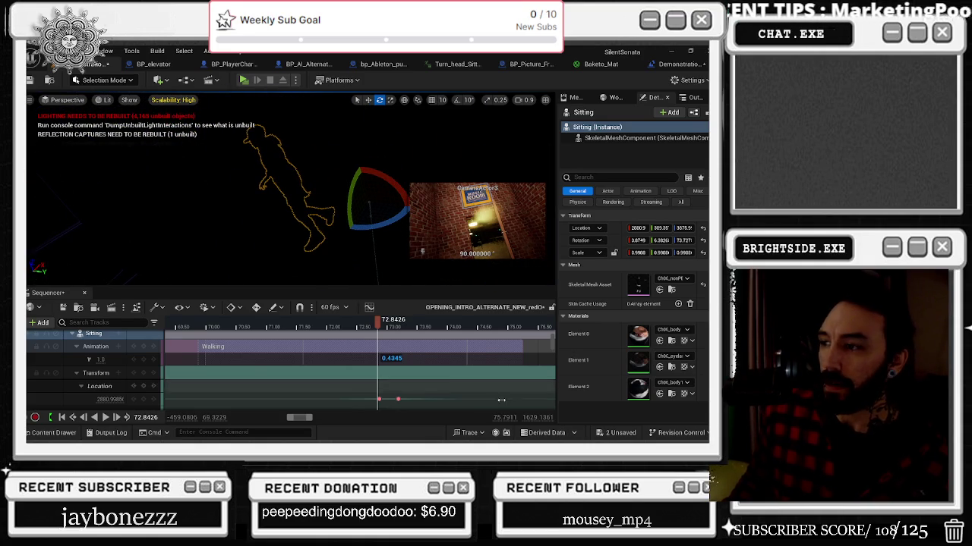
Select the Sitting character, cycle wireframe, unlit and lit views, and orbit down onto it
{"action": "scroll", "coordinate": [78, 371], "scroll_direction": "up", "scroll_amount": 3}
{"action": "left_click", "coordinate": [83, 376]}
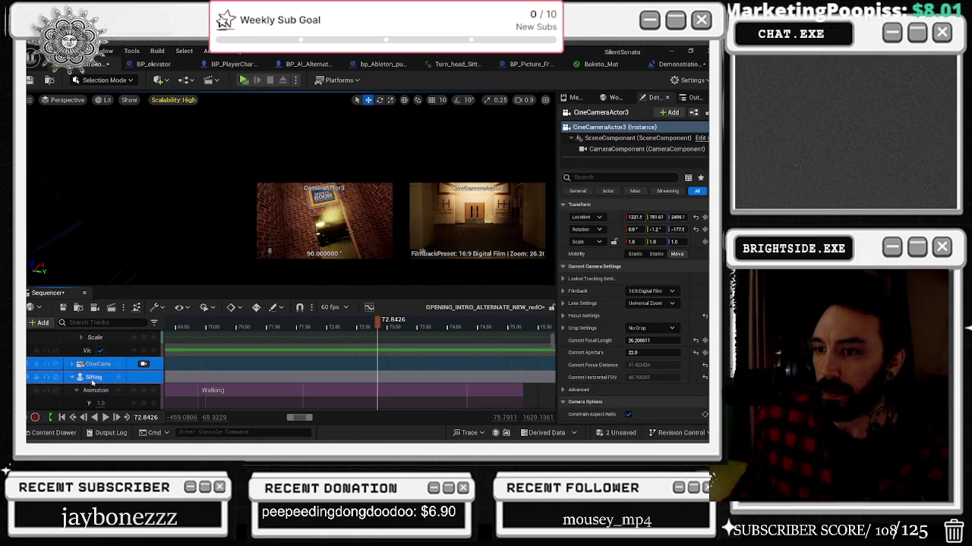
{"action": "key", "text": "alt+2"}
{"action": "key", "text": "alt+3"}
{"action": "key", "text": "w"}
{"action": "key", "text": "alt+2"}
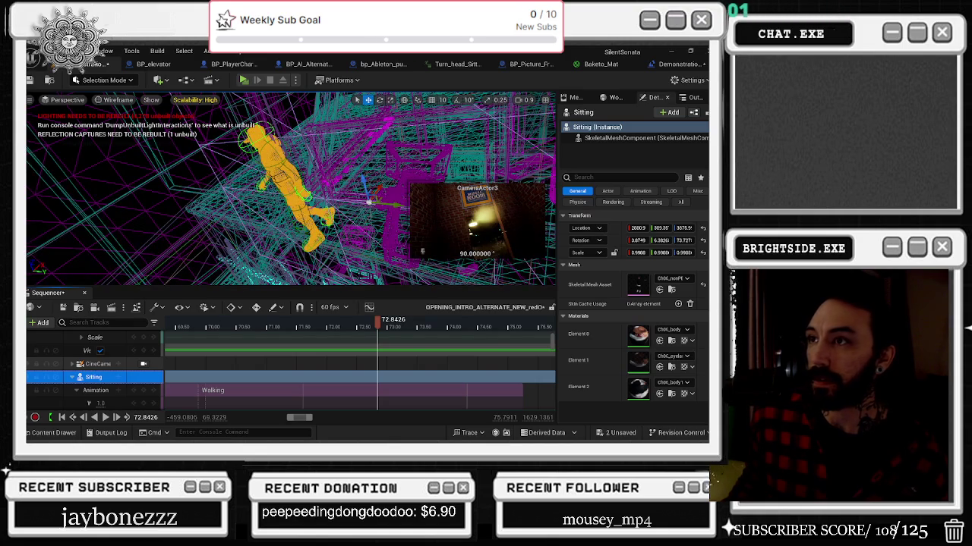
{"action": "left_click", "coordinate": [281, 155]}
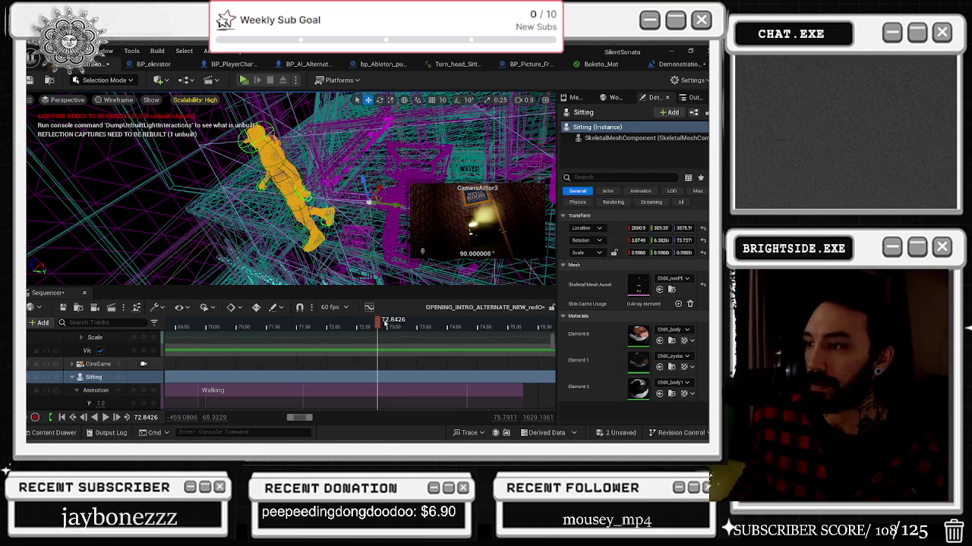
{"action": "scroll", "coordinate": [357, 364], "scroll_direction": "down", "scroll_amount": 5}
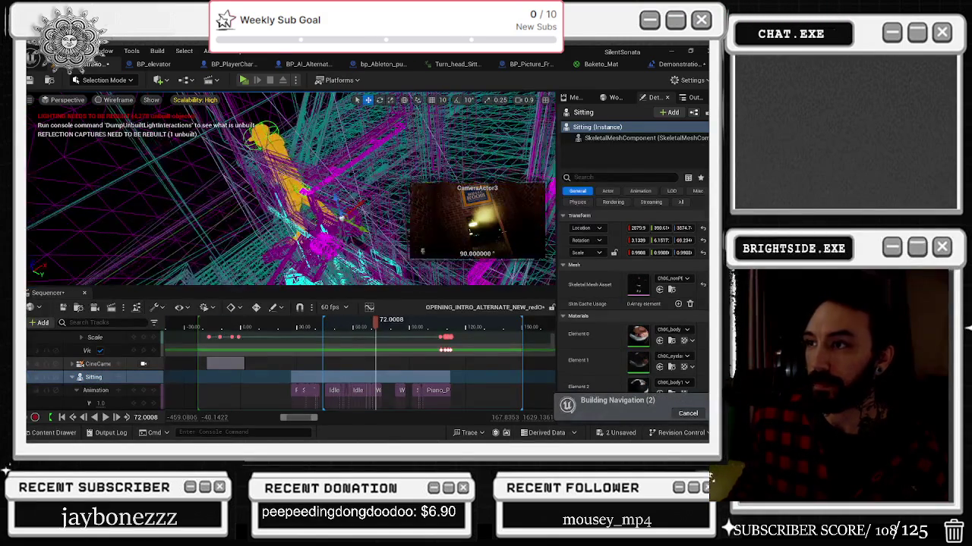
{"action": "key", "text": "alt+4"}
{"action": "left_click_drag", "start_coordinate": [422, 250], "coordinate": [422, 250]}
Play from about 64.86 to 68.55 seconds to preview the Idle-to-Walking transition
{"action": "left_click", "coordinate": [372, 324]}
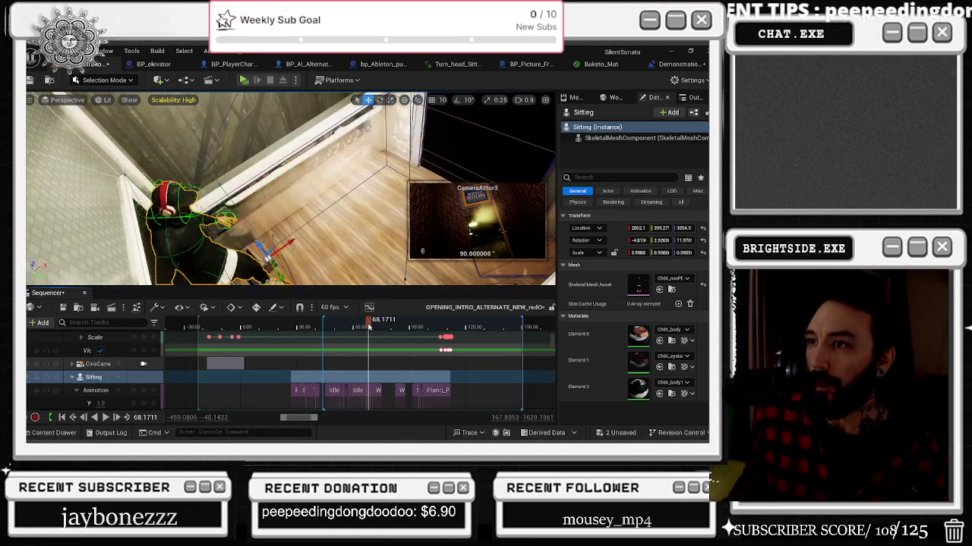
{"action": "left_click", "coordinate": [361, 325]}
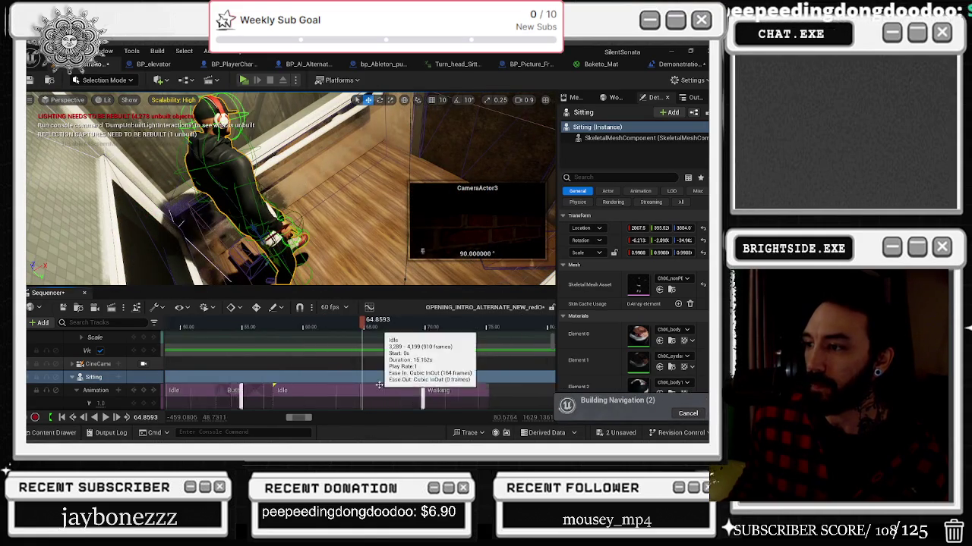
{"action": "key", "text": "space"}
{"action": "scroll", "coordinate": [410, 364], "scroll_direction": "up", "scroll_amount": 5}
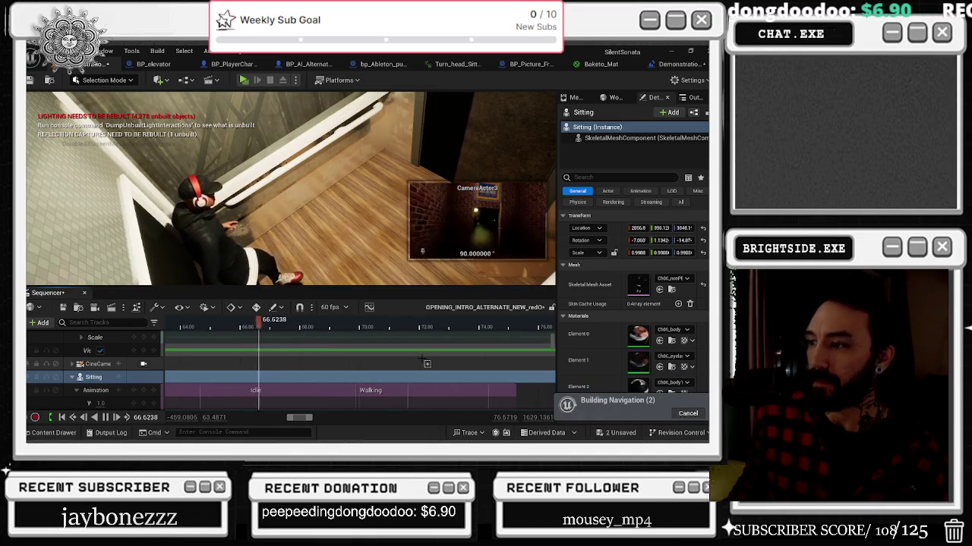
{"action": "key", "text": "space"}
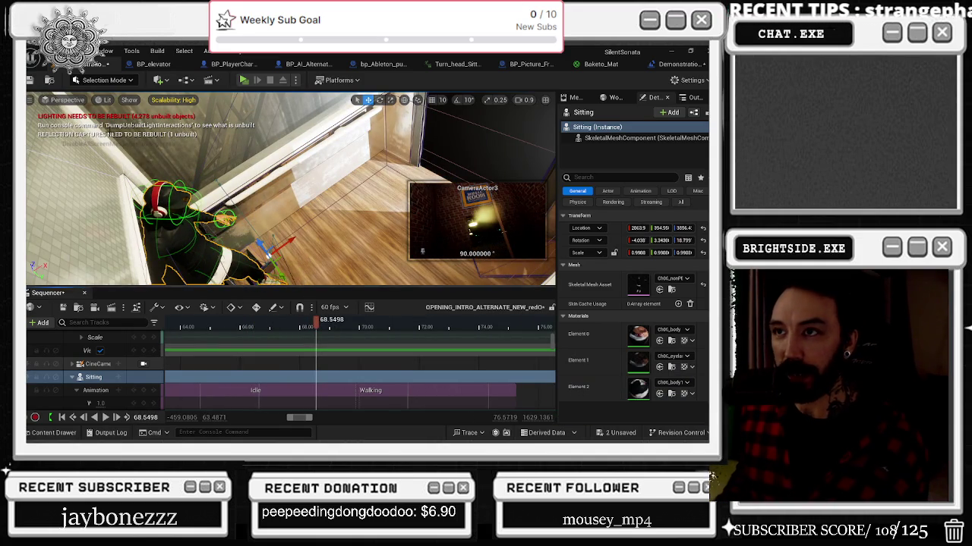
{"action": "left_click", "coordinate": [173, 99]}
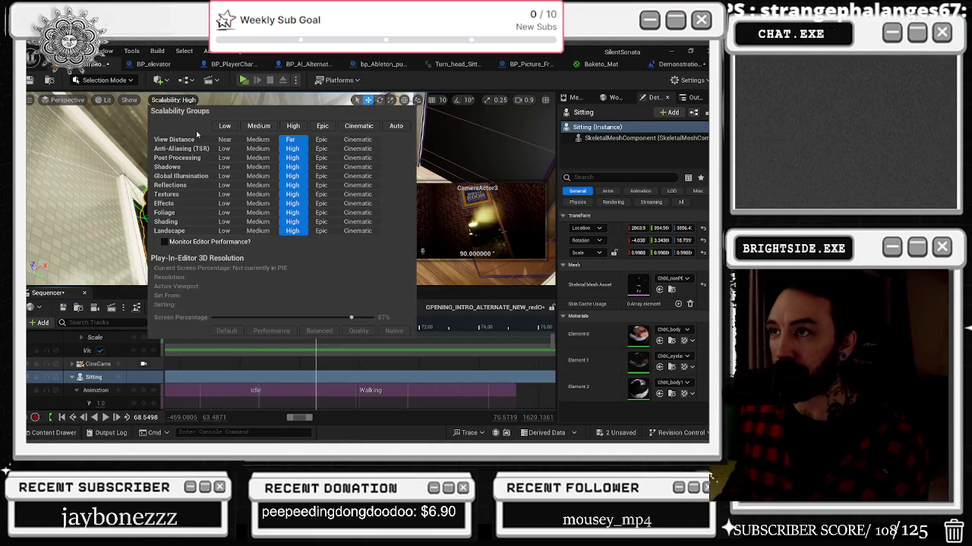
Lower every scalability group to Low in the viewport settings
{"action": "left_click", "coordinate": [224, 126]}
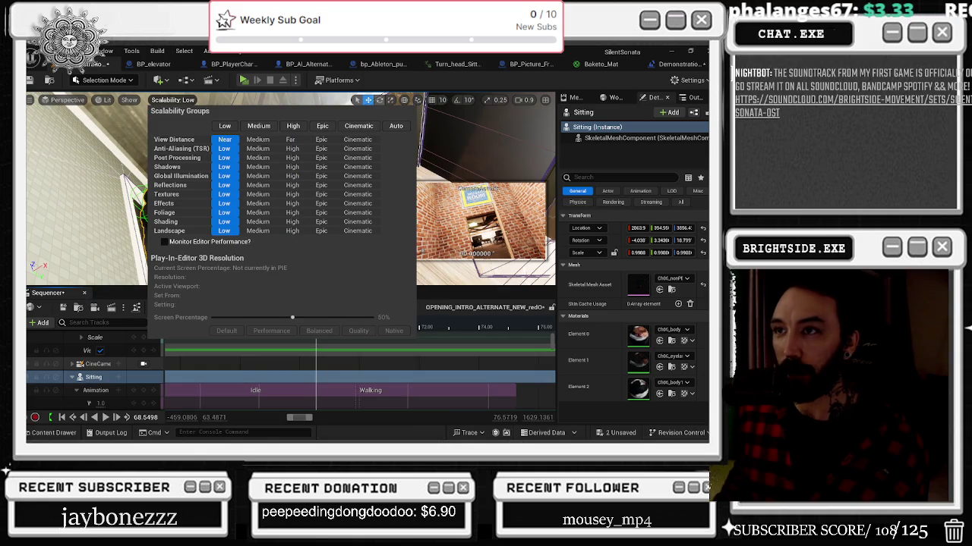
{"action": "left_click", "coordinate": [63, 100]}
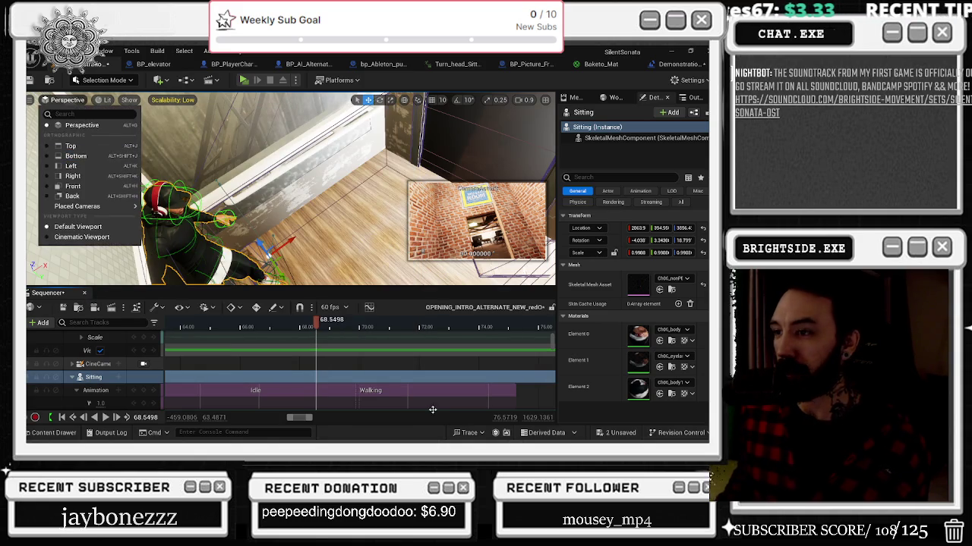
{"action": "left_click", "coordinate": [63, 308]}
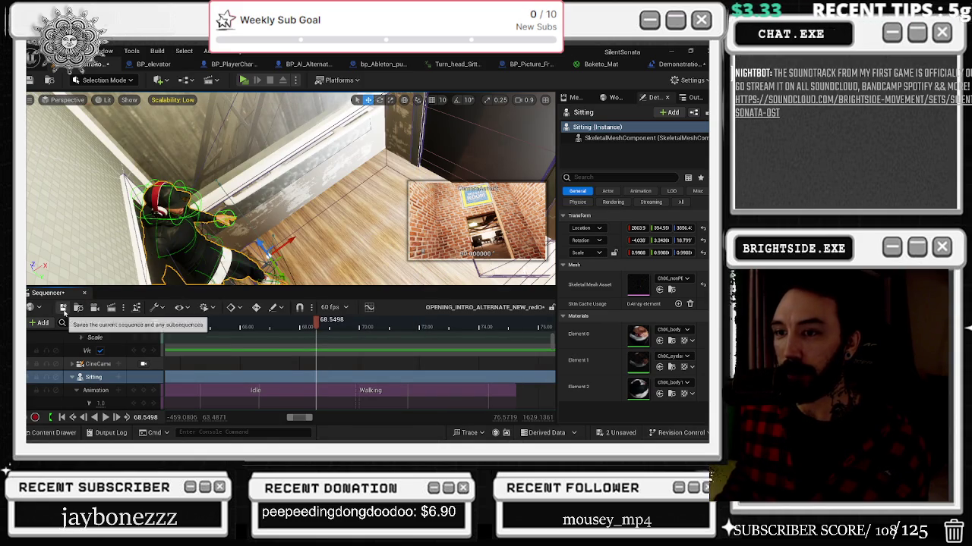
Save the unsaved packages, nudge the playhead, save the remaining changes, then switch to the browser
{"action": "left_click", "coordinate": [618, 432]}
{"action": "left_click", "coordinate": [439, 350]}
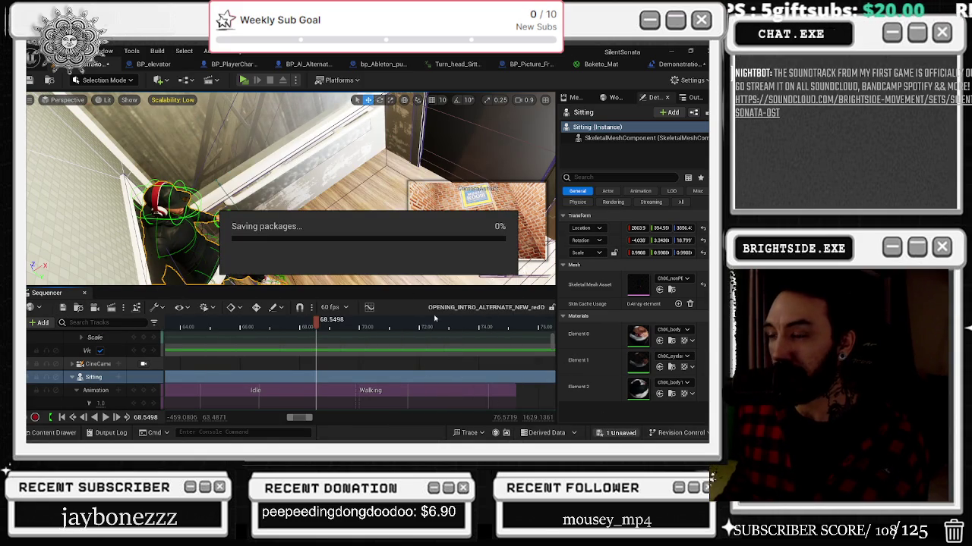
{"action": "left_click", "coordinate": [316, 327]}
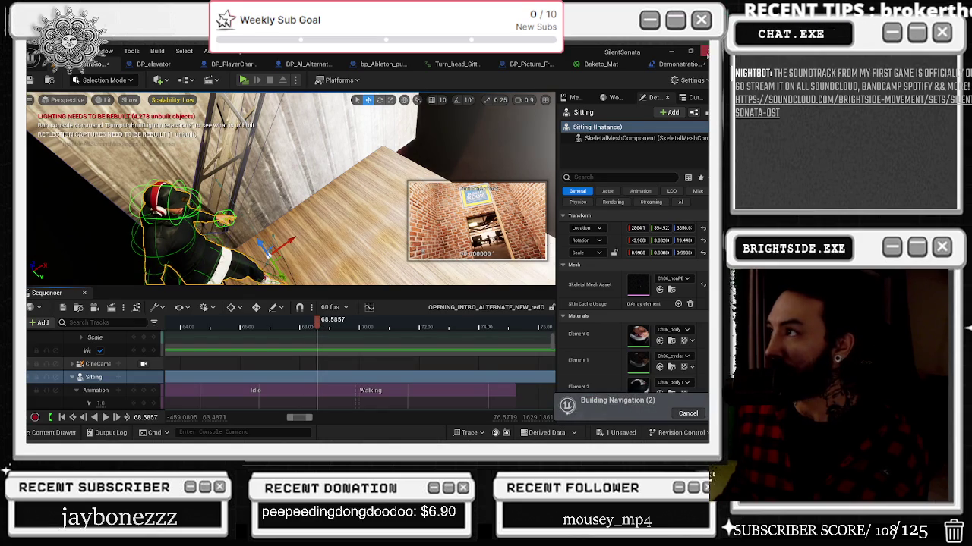
{"action": "key", "text": "ctrl+s"}
{"action": "left_click", "coordinate": [394, 352]}
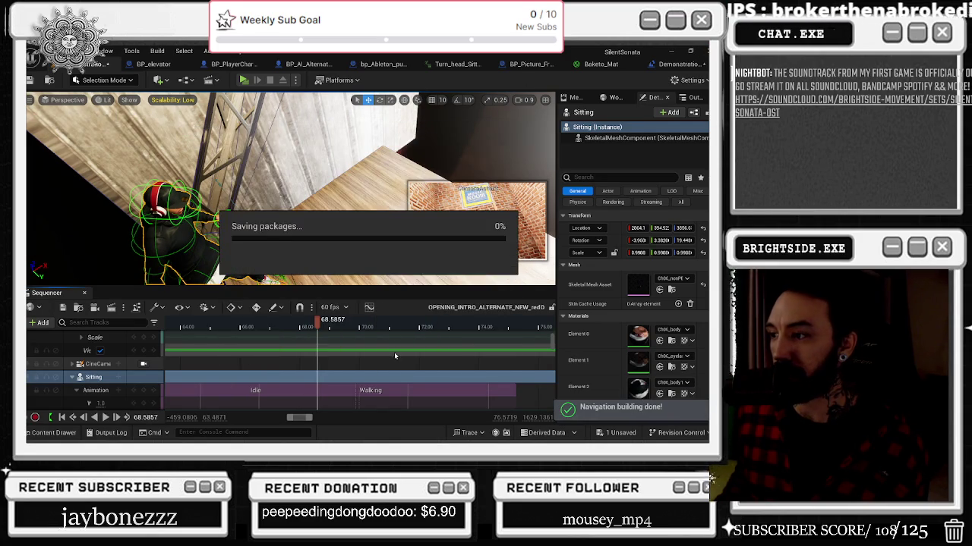
{"action": "key", "text": "alt+Tab"}
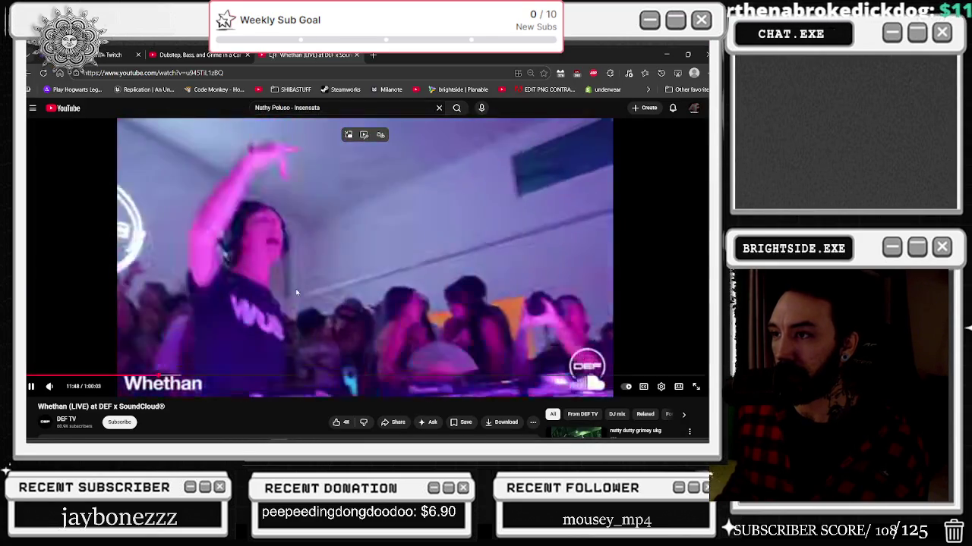
Pick a different playback quality for the Whethan DEF x SoundCloud set and play it full screen
{"action": "left_click", "coordinate": [662, 388]}
{"action": "left_click", "coordinate": [676, 362]}
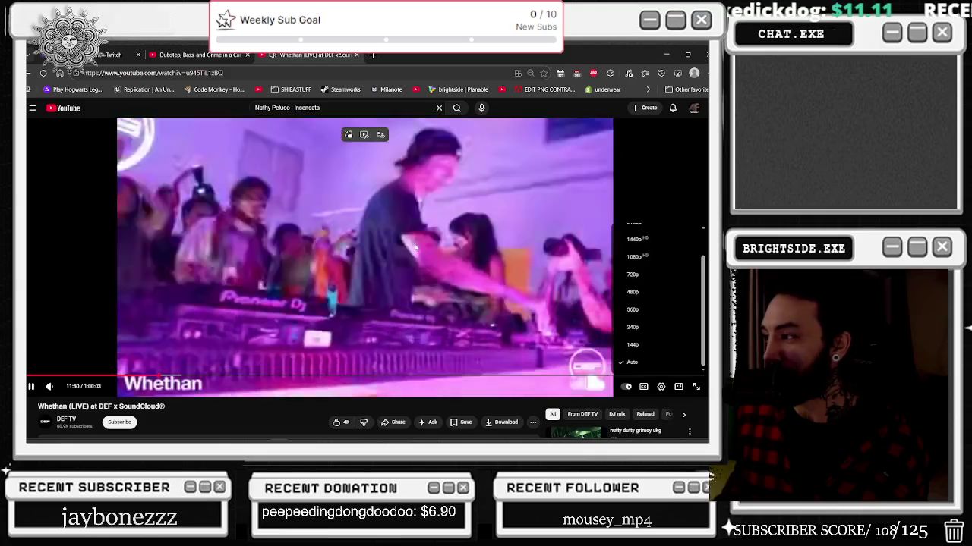
{"action": "left_click", "coordinate": [676, 275]}
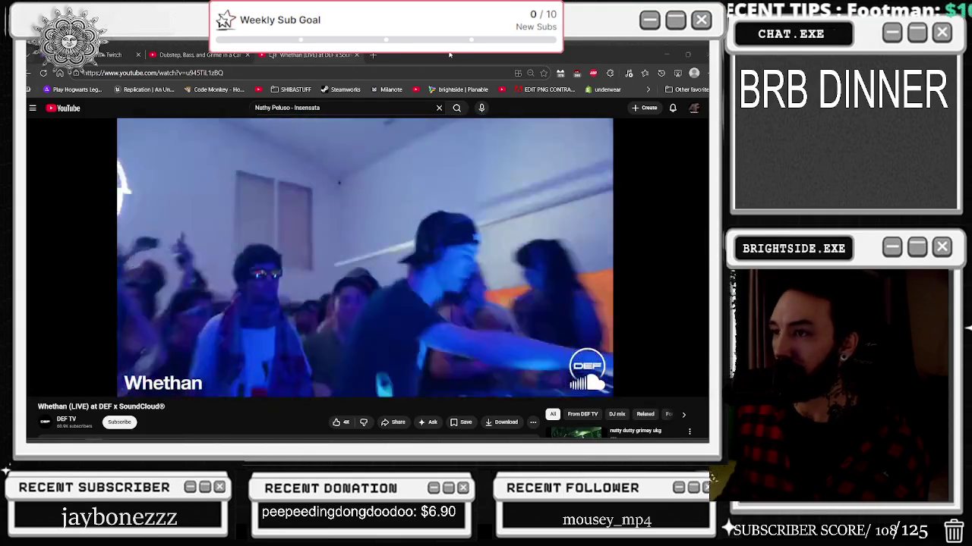
{"action": "mouse_move", "coordinate": [582, 269]}
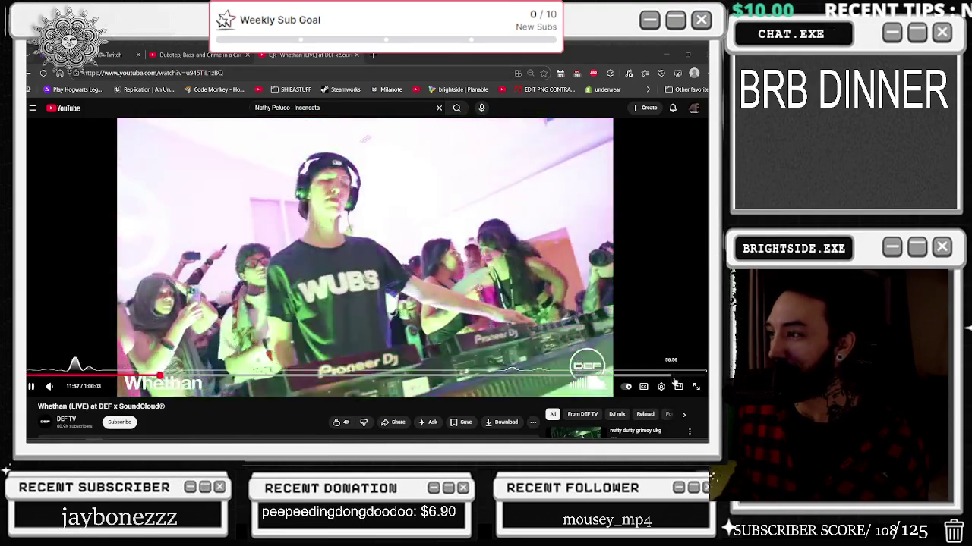
{"action": "double_click", "coordinate": [636, 283]}
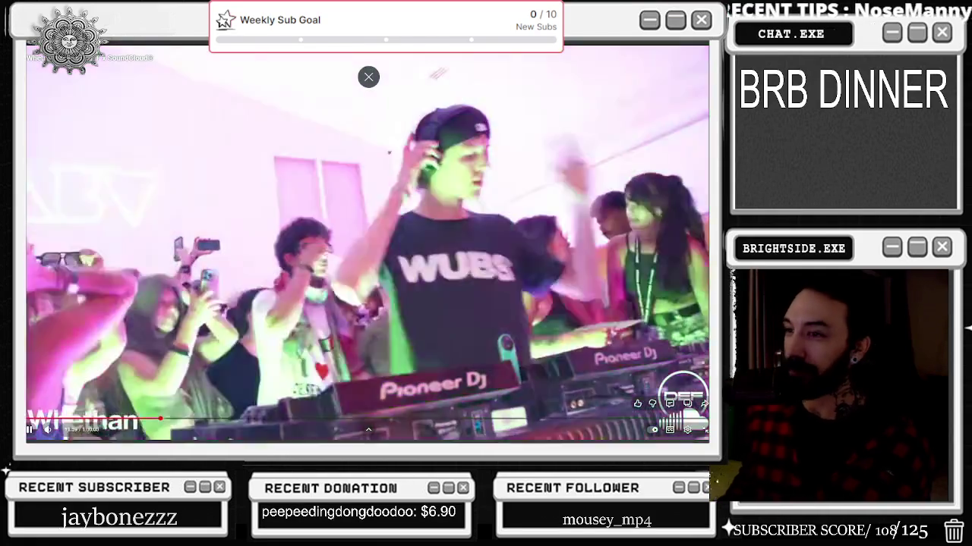
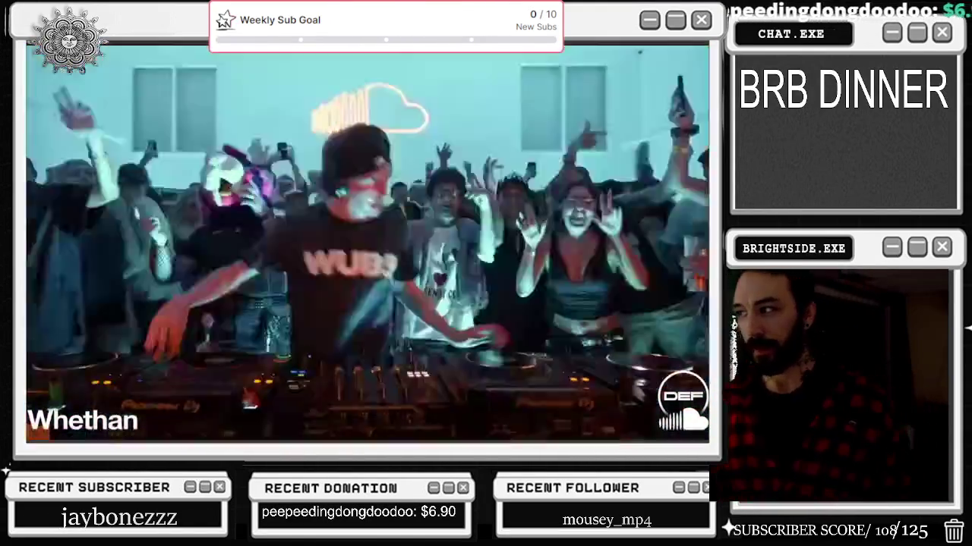
Pause and resume the Whethan concert video several times
{"action": "mouse_move", "coordinate": [630, 221]}
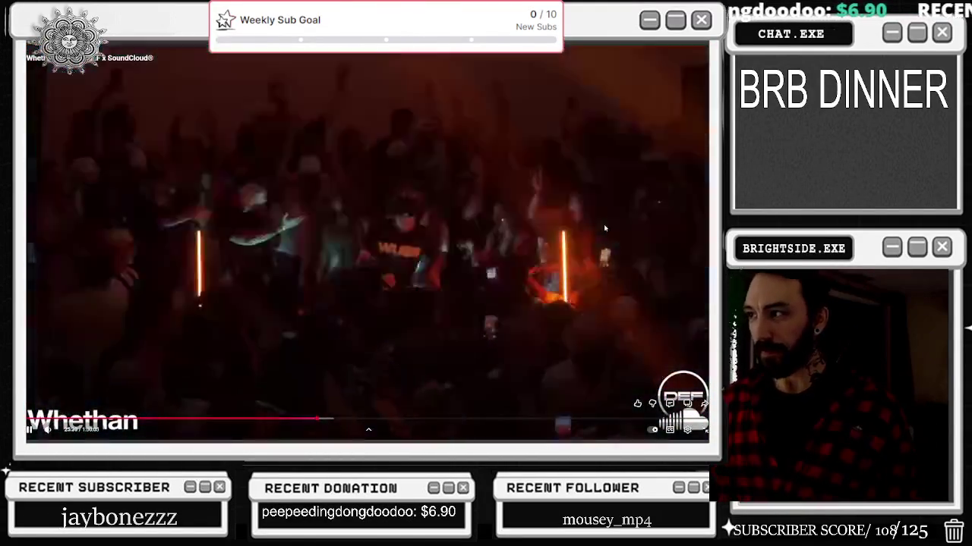
{"action": "left_click", "coordinate": [603, 224]}
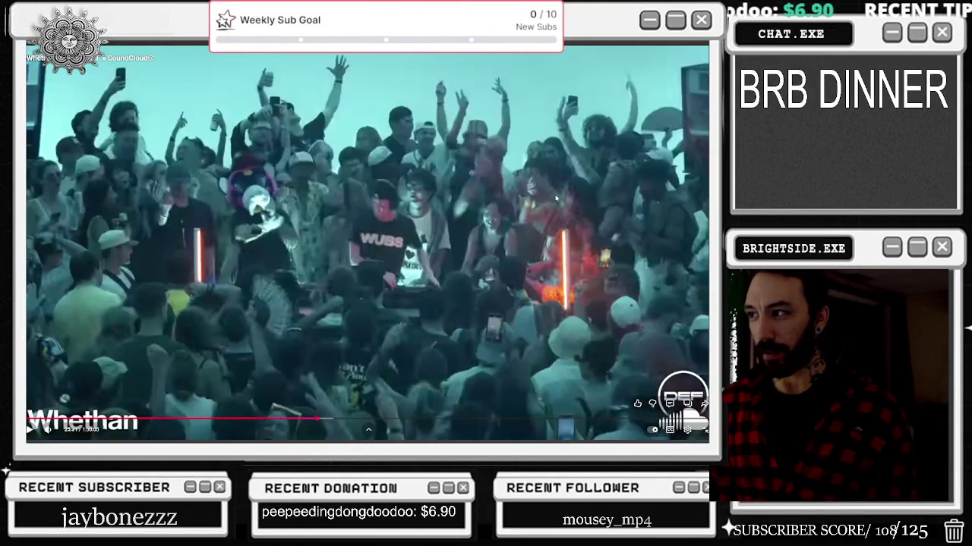
{"action": "left_click", "coordinate": [510, 223]}
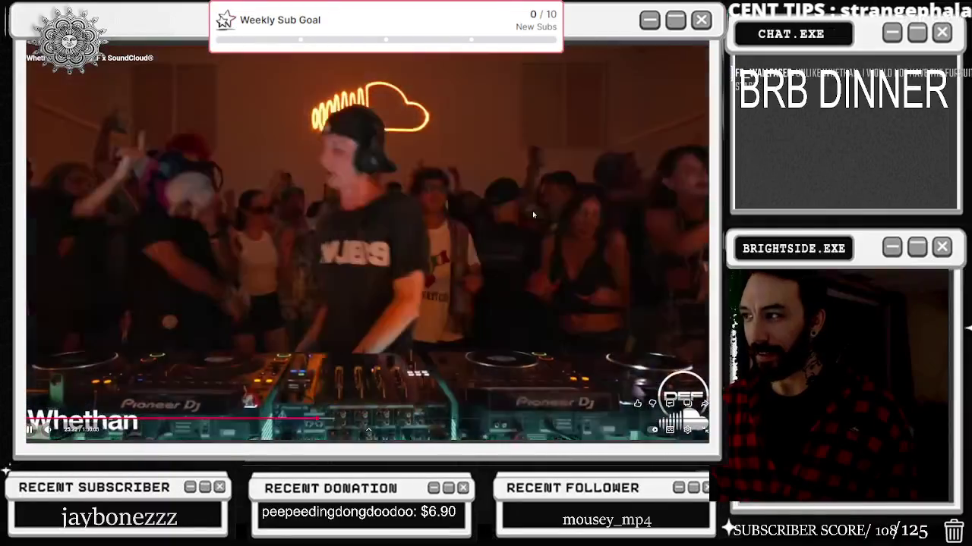
{"action": "left_click", "coordinate": [599, 233]}
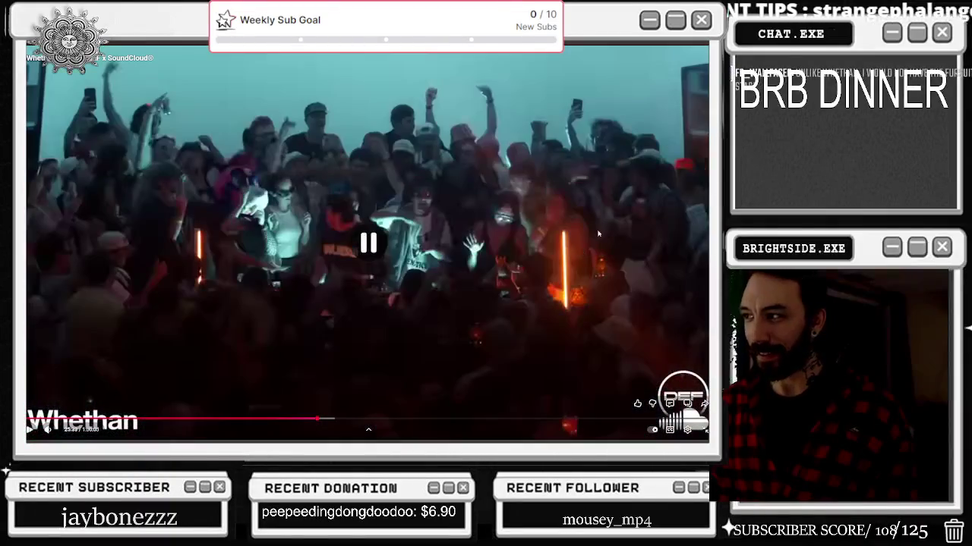
{"action": "left_click", "coordinate": [489, 219]}
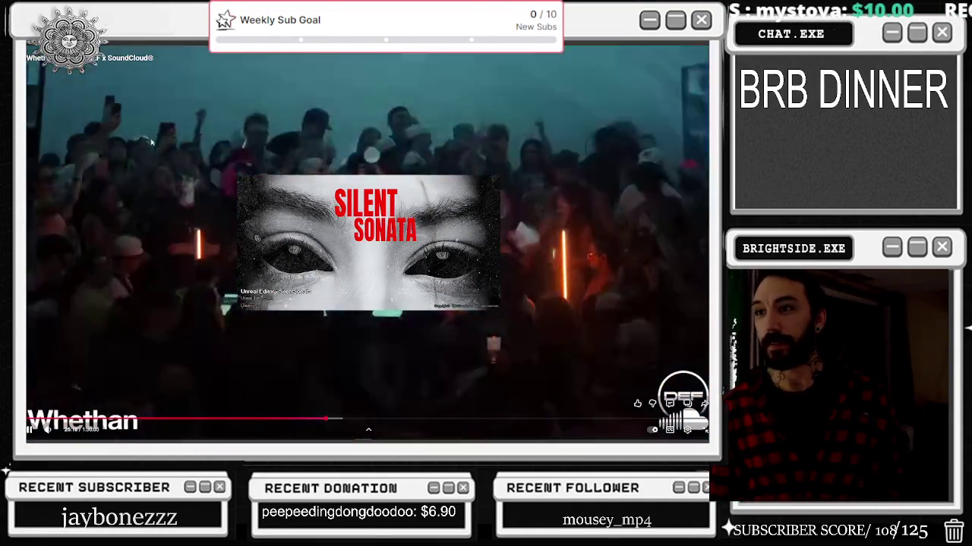
{"action": "left_click", "coordinate": [151, 140]}
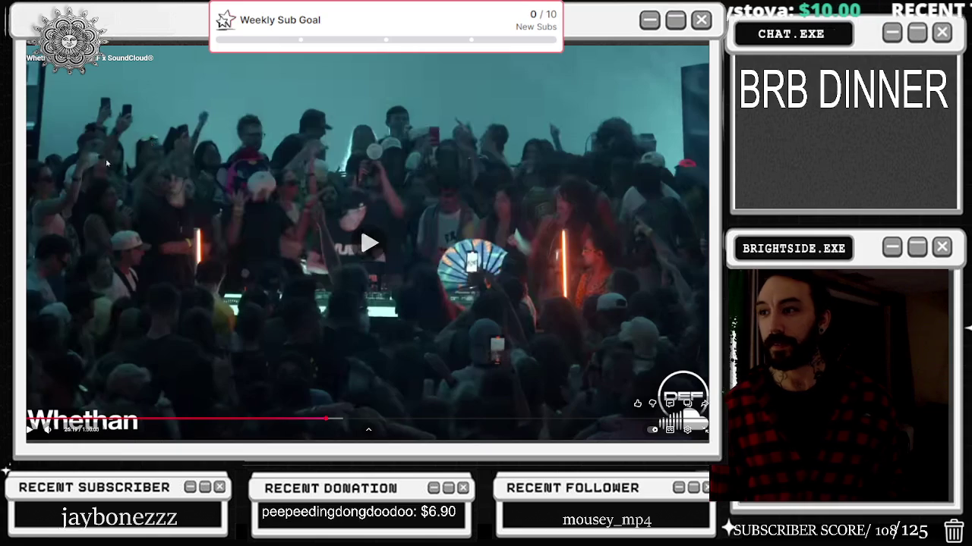
{"action": "left_click", "coordinate": [94, 157]}
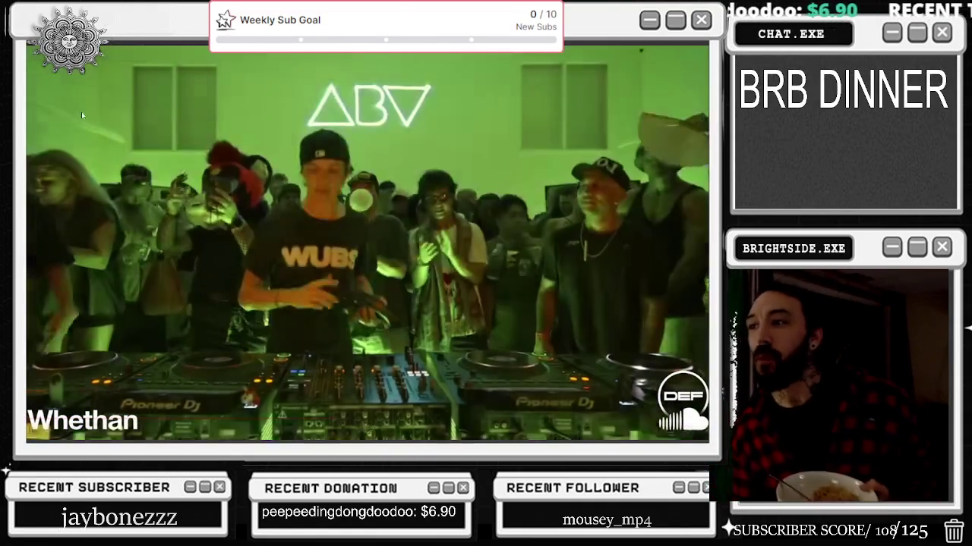
Pause and resume the concert video, leave full screen briefly, then return to full screen
{"action": "mouse_move", "coordinate": [312, 105]}
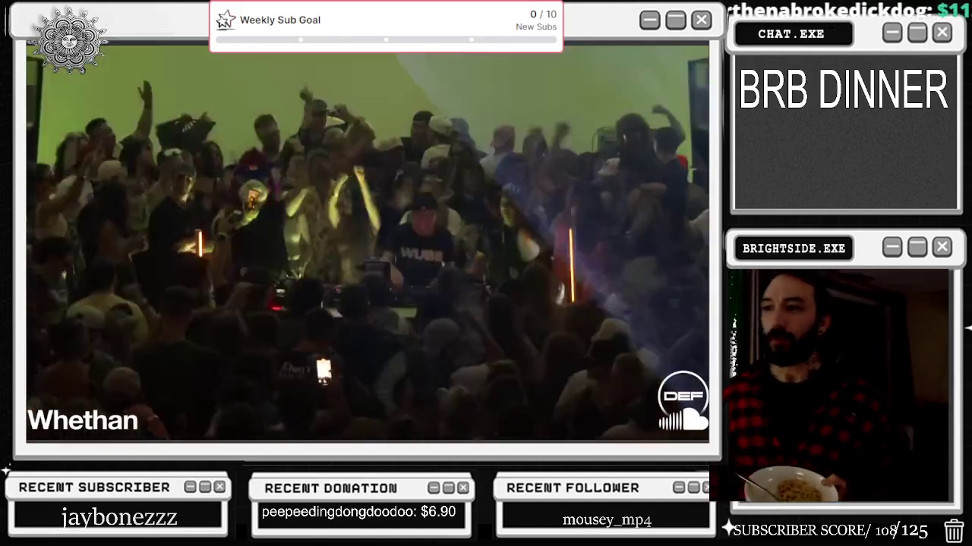
{"action": "mouse_move", "coordinate": [362, 207]}
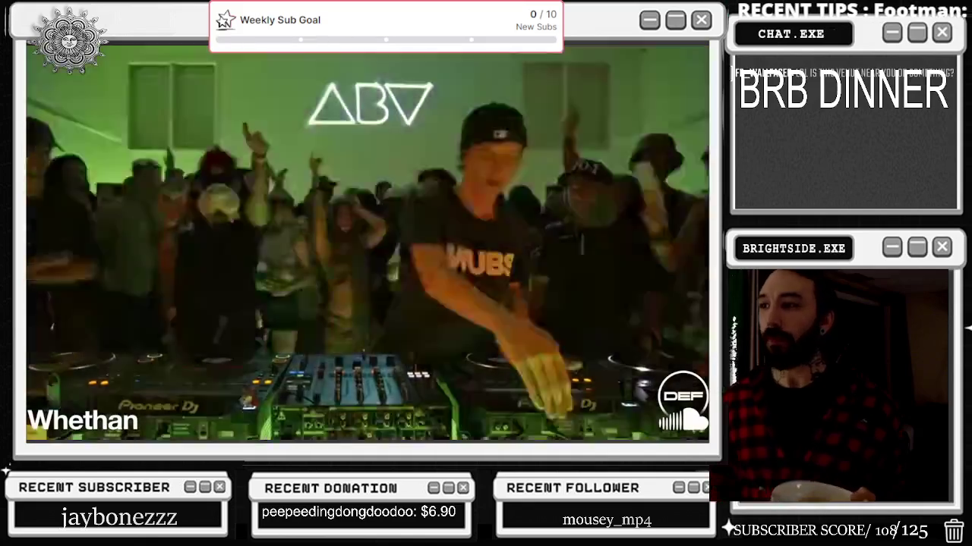
{"action": "mouse_move", "coordinate": [382, 171]}
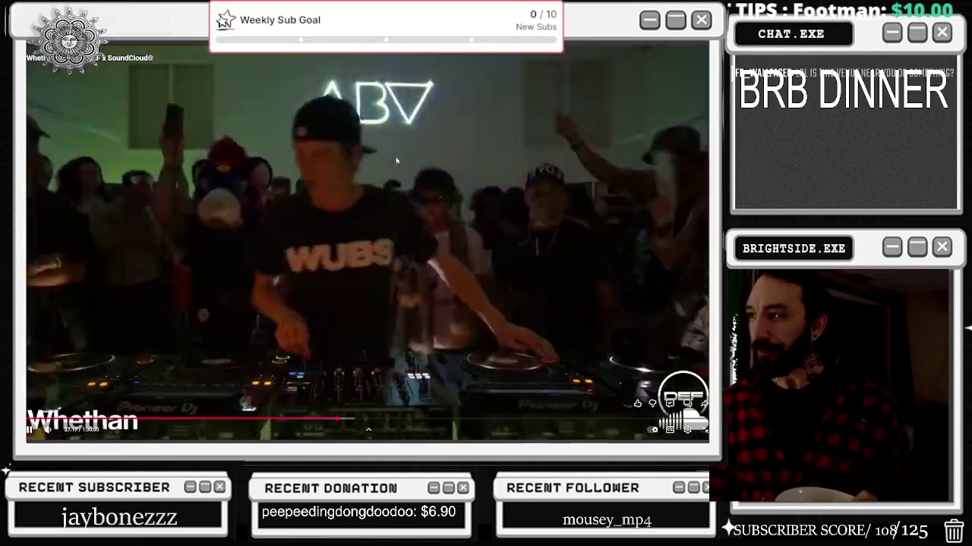
{"action": "left_click", "coordinate": [416, 233]}
{"action": "left_click", "coordinate": [416, 233]}
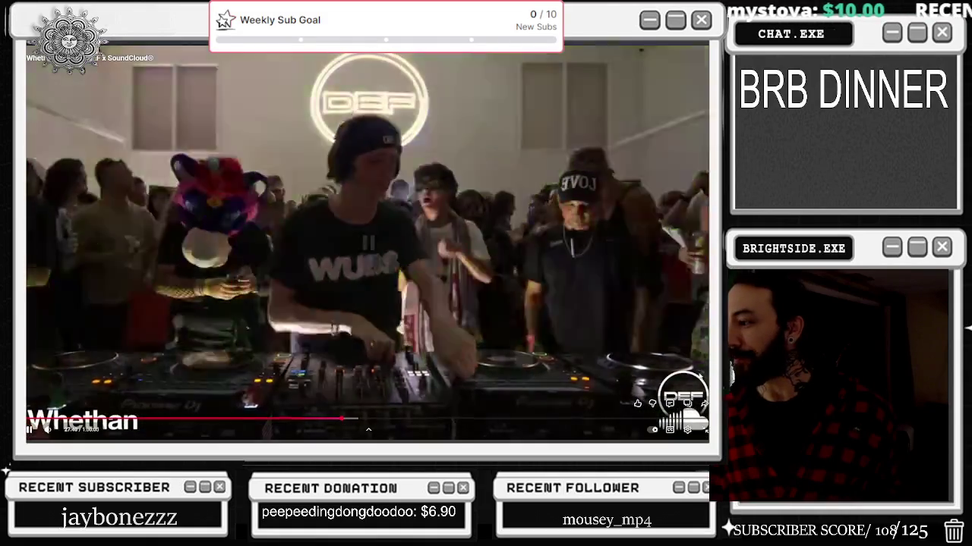
{"action": "key", "text": "space"}
{"action": "left_click", "coordinate": [702, 434]}
{"action": "key", "text": "space"}
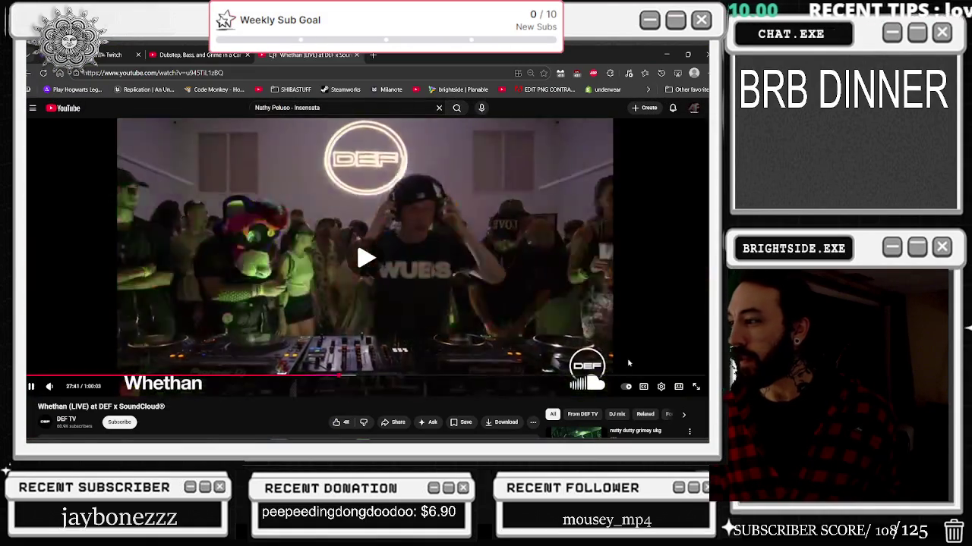
{"action": "left_click", "coordinate": [696, 386]}
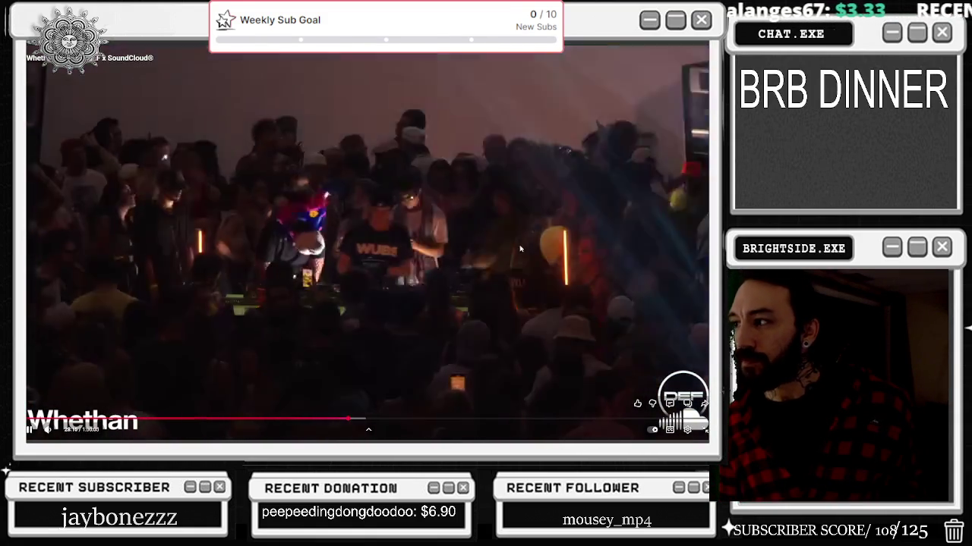
Seek the concert video back to around 27:00, then pause it
{"action": "left_click", "coordinate": [339, 417]}
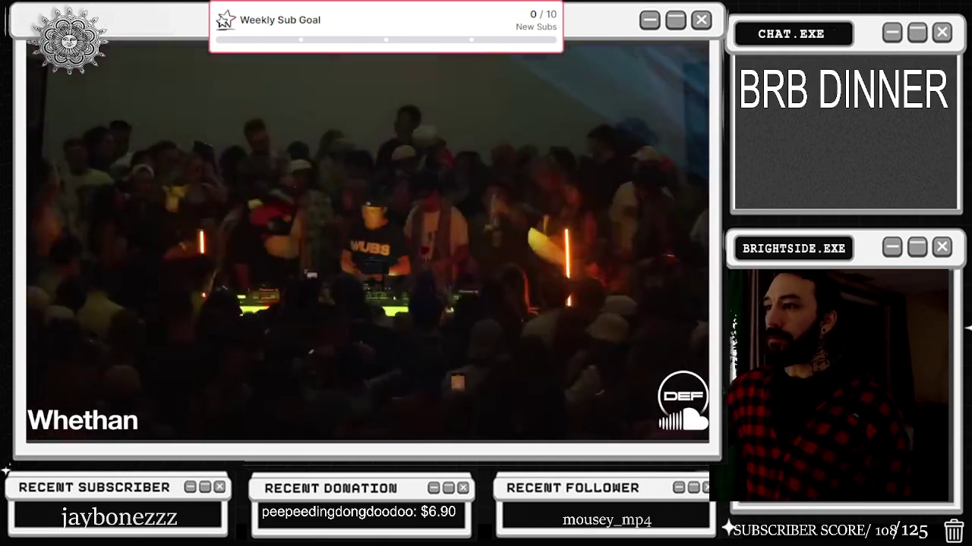
{"action": "mouse_move", "coordinate": [583, 147]}
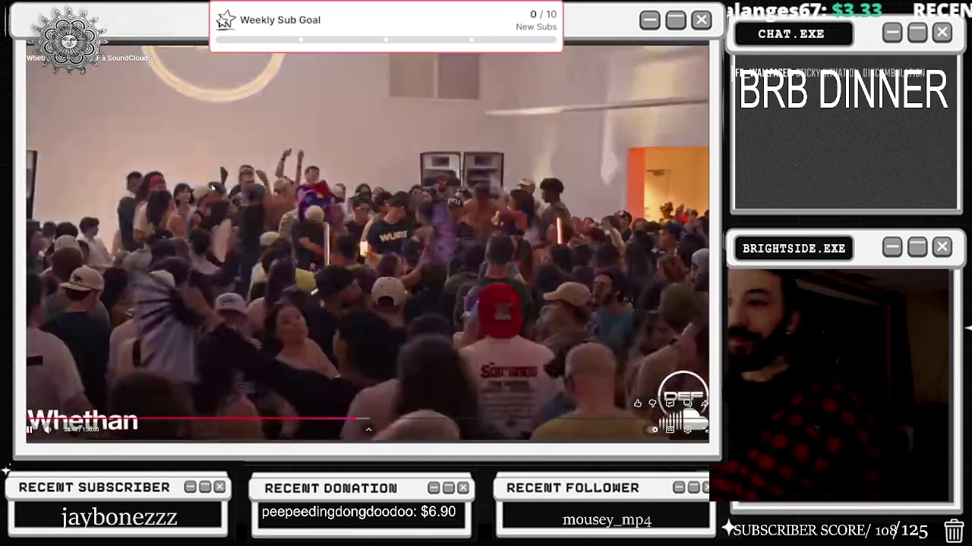
{"action": "left_click", "coordinate": [212, 188]}
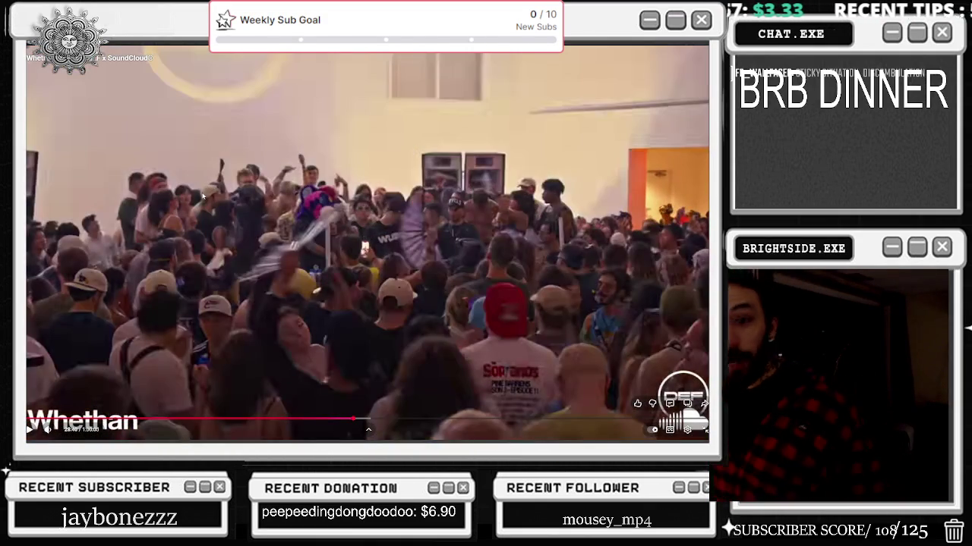
Resume the Whethan DJ set, then exit full screen with Esc so it plays in the browser
{"action": "left_click", "coordinate": [202, 195]}
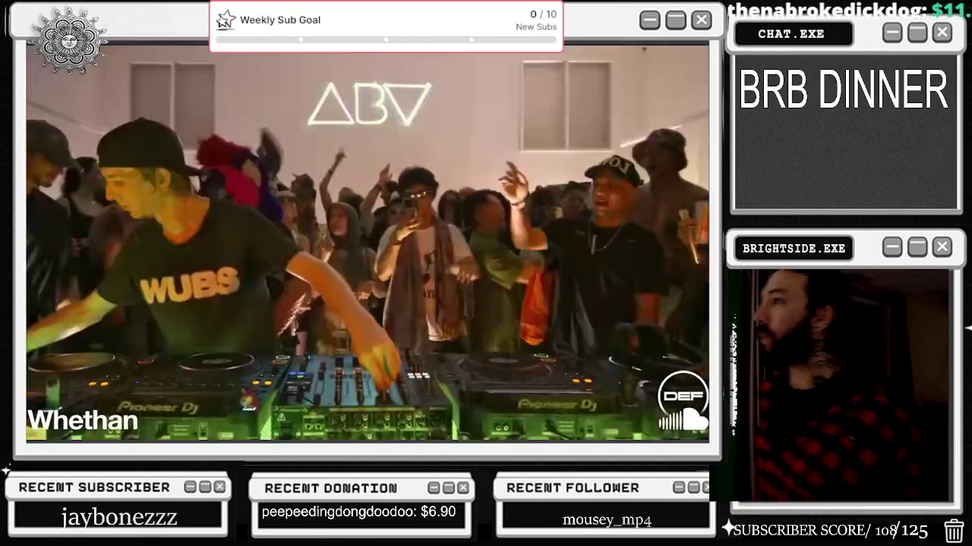
{"action": "mouse_move", "coordinate": [655, 254]}
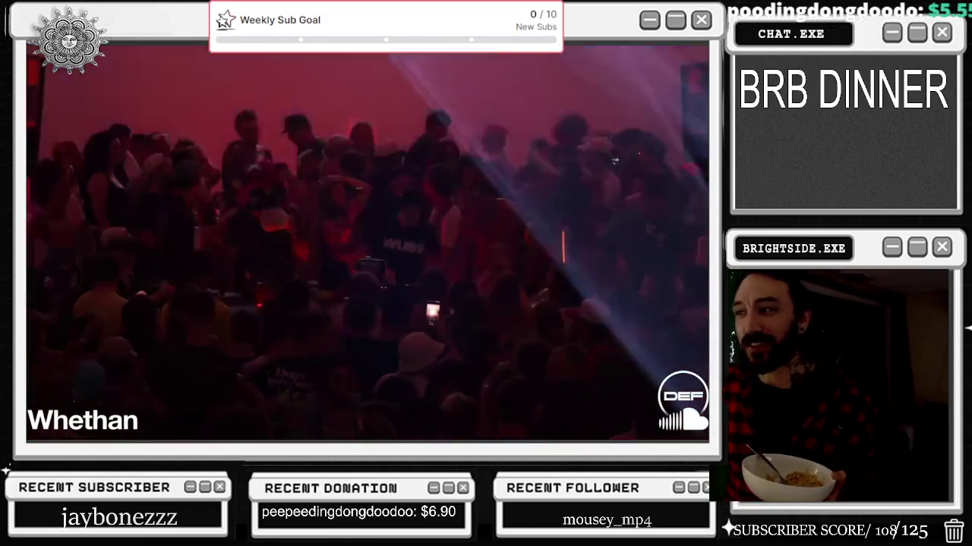
{"action": "mouse_move", "coordinate": [591, 239]}
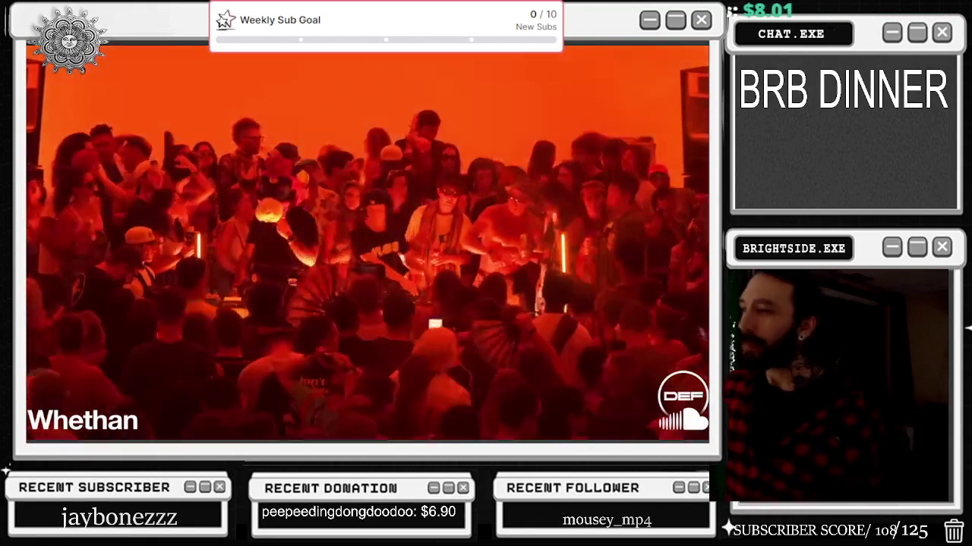
{"action": "key", "text": "Escape"}
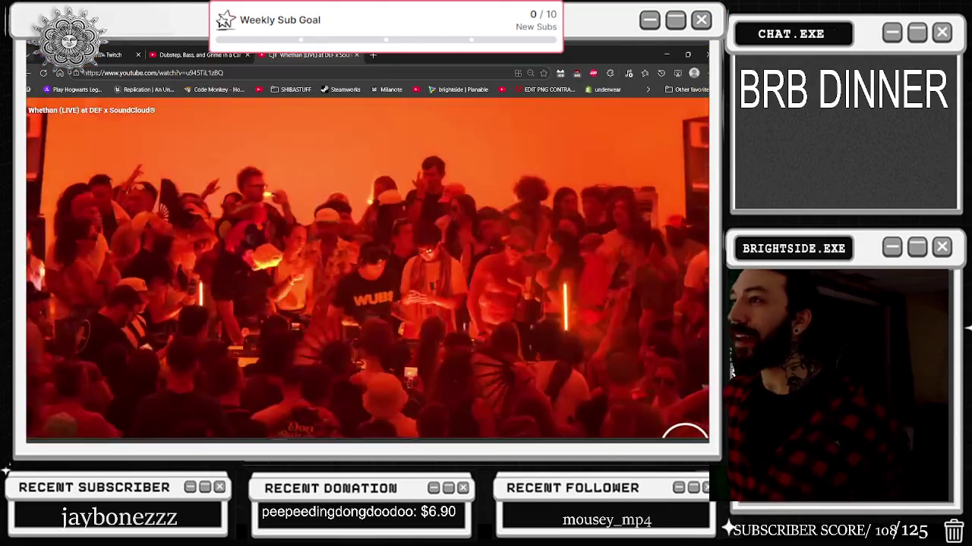
Search Google for 'brawney paper towel man' in a new tab and preview the first Brawny Man image
{"action": "left_click", "coordinate": [373, 55]}
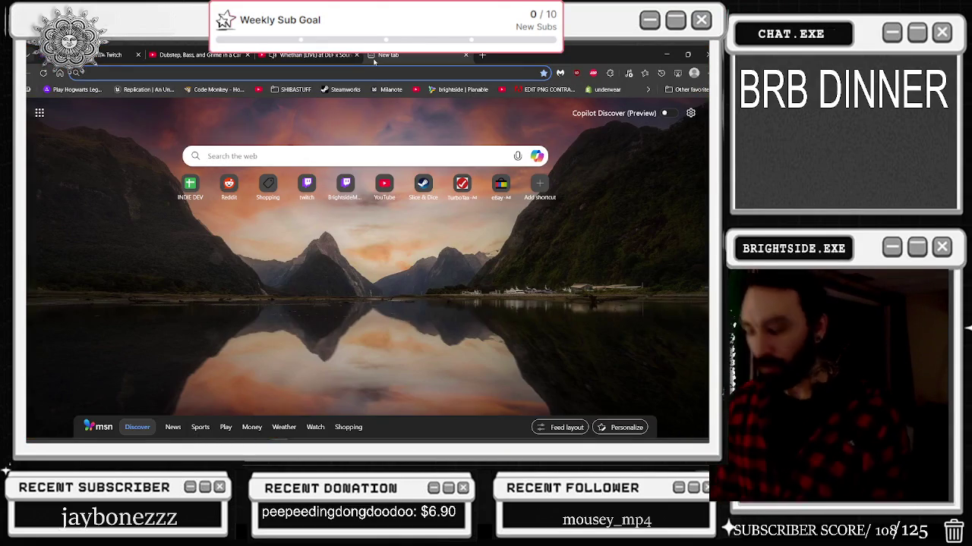
{"action": "type", "text": "bta"}
{"action": "key", "text": "BackSpace"}
{"action": "key", "text": "BackSpace"}
{"action": "type", "text": "r"}
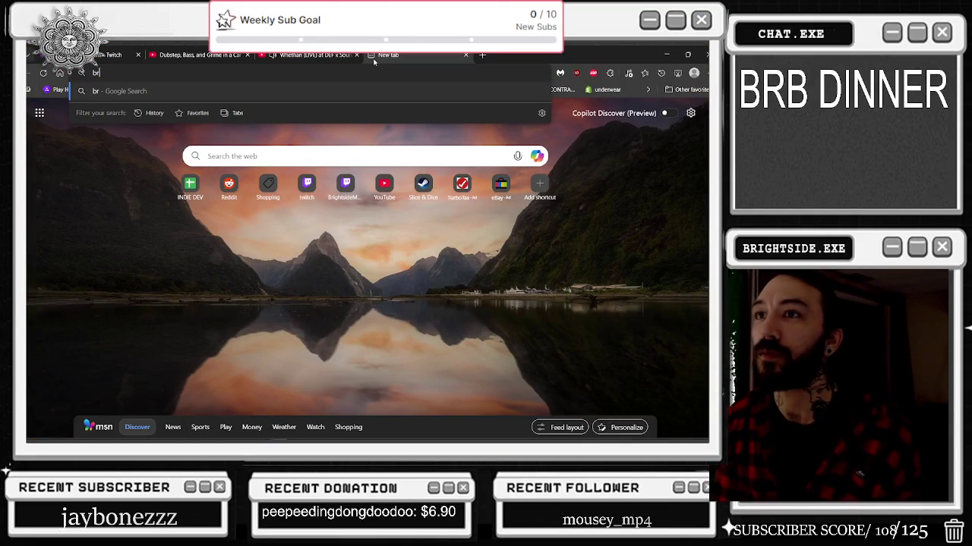
{"action": "type", "text": "awney paper towel man"}
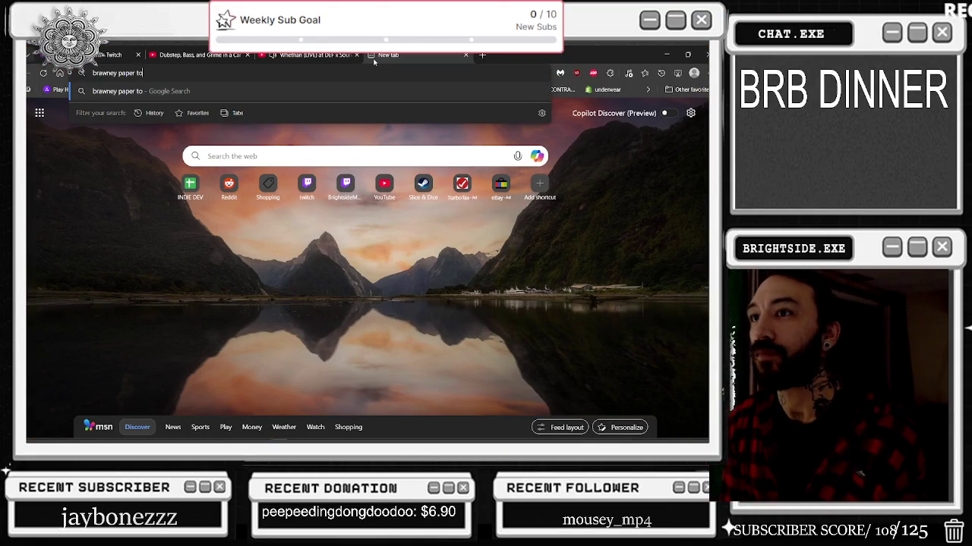
{"action": "key", "text": "Return"}
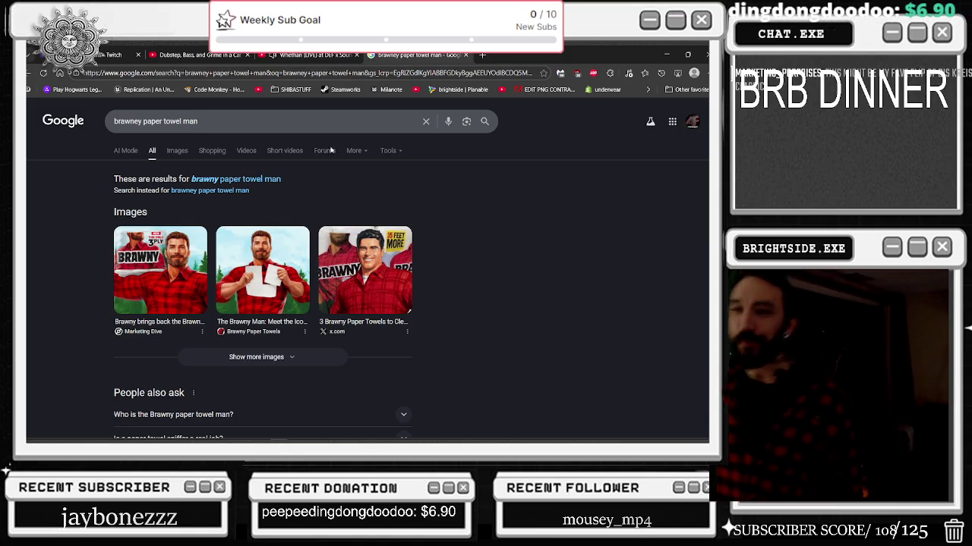
{"action": "left_click", "coordinate": [137, 285]}
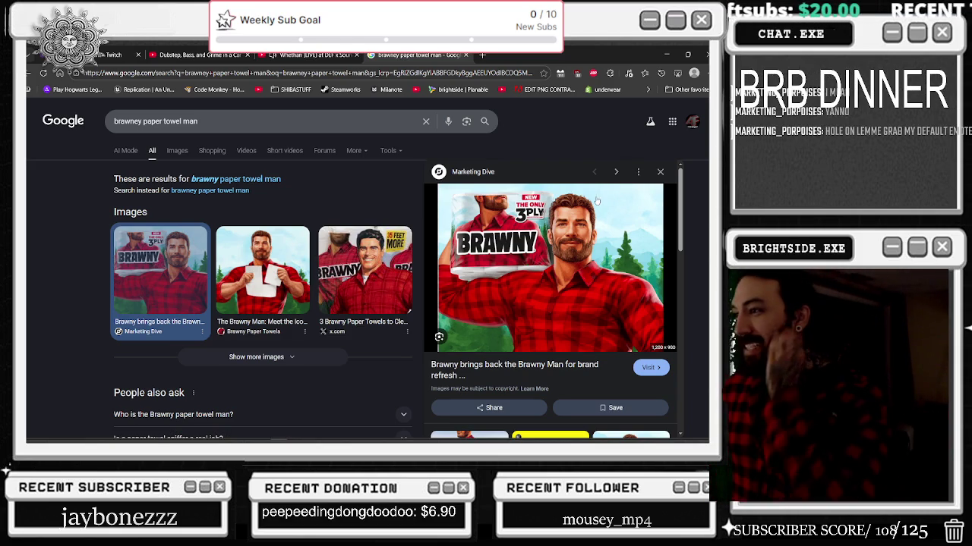
Preview the Instagram, x.com and ADWEEK Brawny Man image results
{"action": "scroll", "coordinate": [529, 265], "scroll_direction": "down", "scroll_amount": 3}
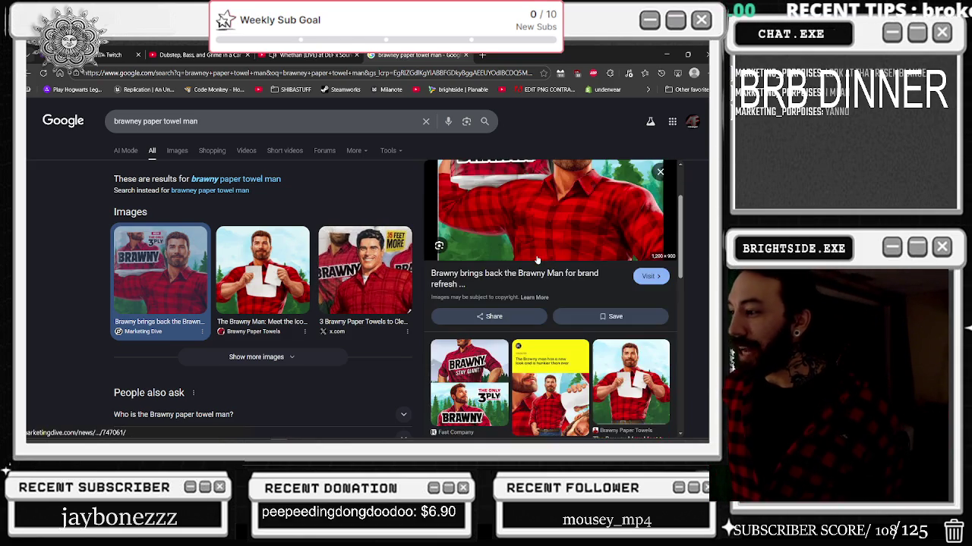
{"action": "left_click", "coordinate": [535, 352]}
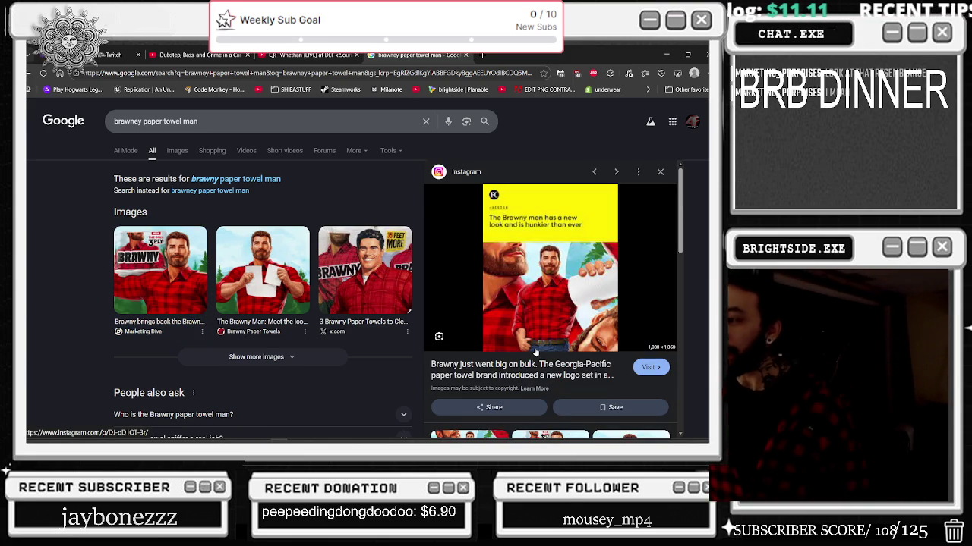
{"action": "left_click", "coordinate": [364, 267]}
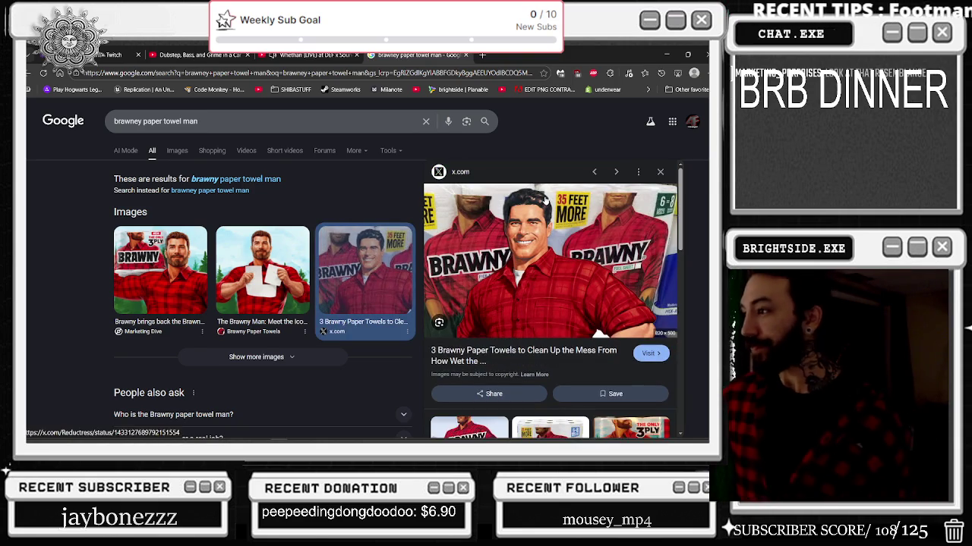
{"action": "scroll", "coordinate": [586, 219], "scroll_direction": "down", "scroll_amount": 5}
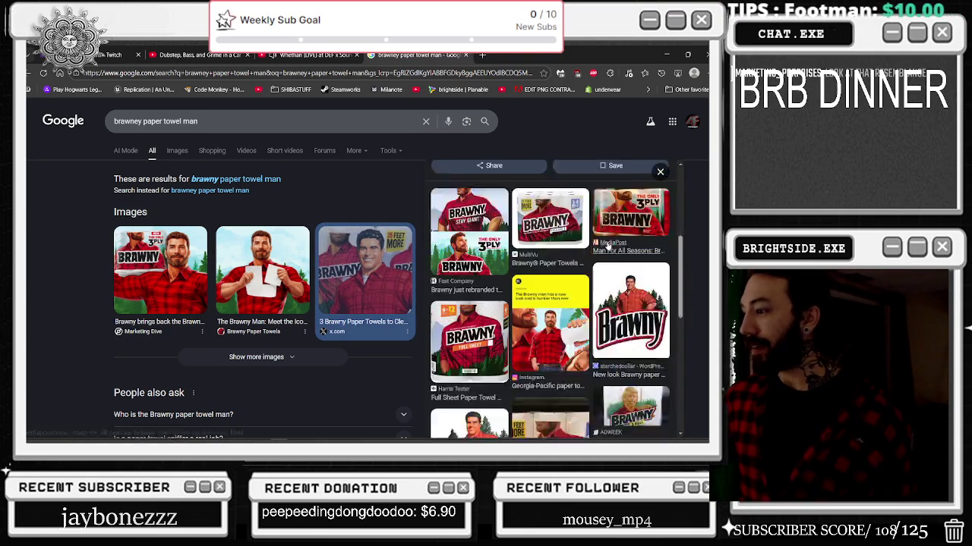
{"action": "scroll", "coordinate": [595, 250], "scroll_direction": "down", "scroll_amount": 3}
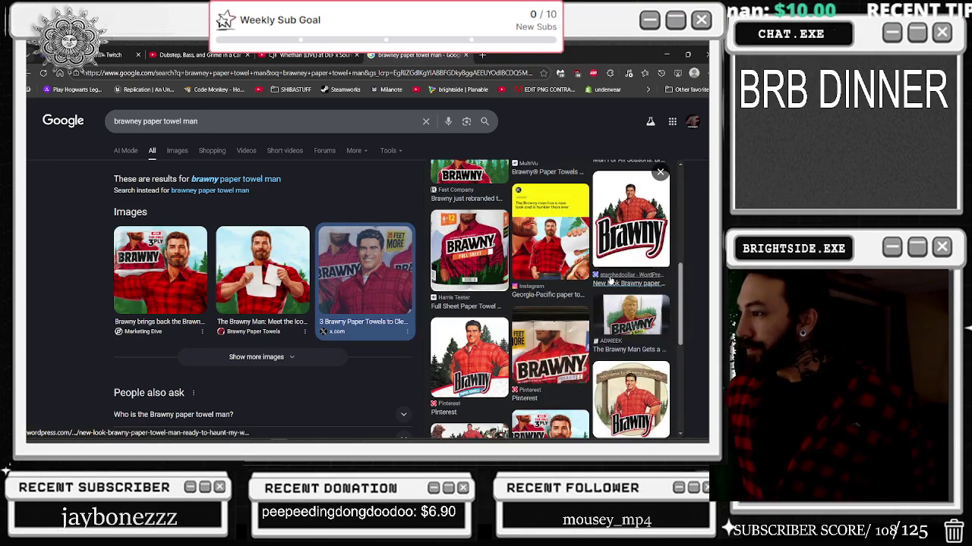
{"action": "left_click", "coordinate": [633, 323]}
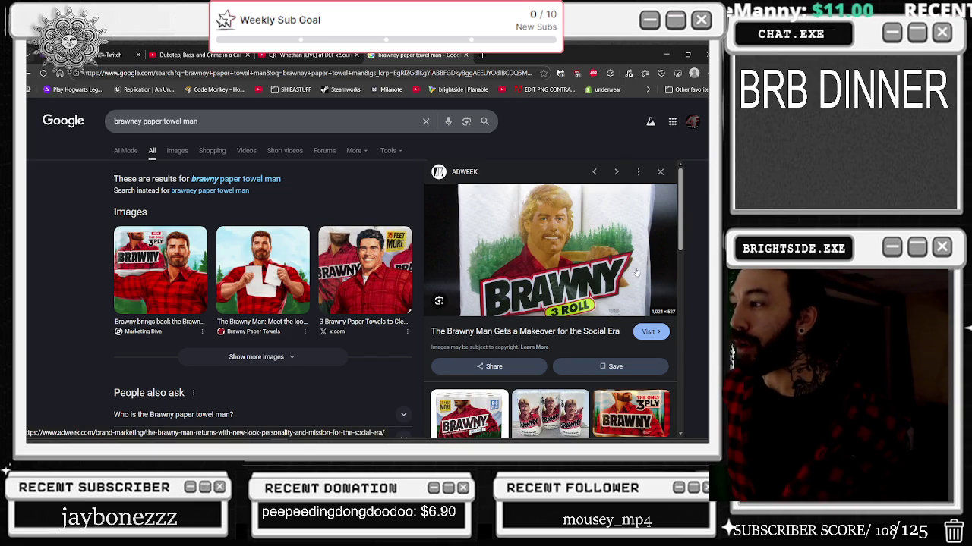
View the old green rolls and vintage 1980s Etsy listing, then reopen the Marketing Dive image
{"action": "scroll", "coordinate": [640, 258], "scroll_direction": "down", "scroll_amount": 3}
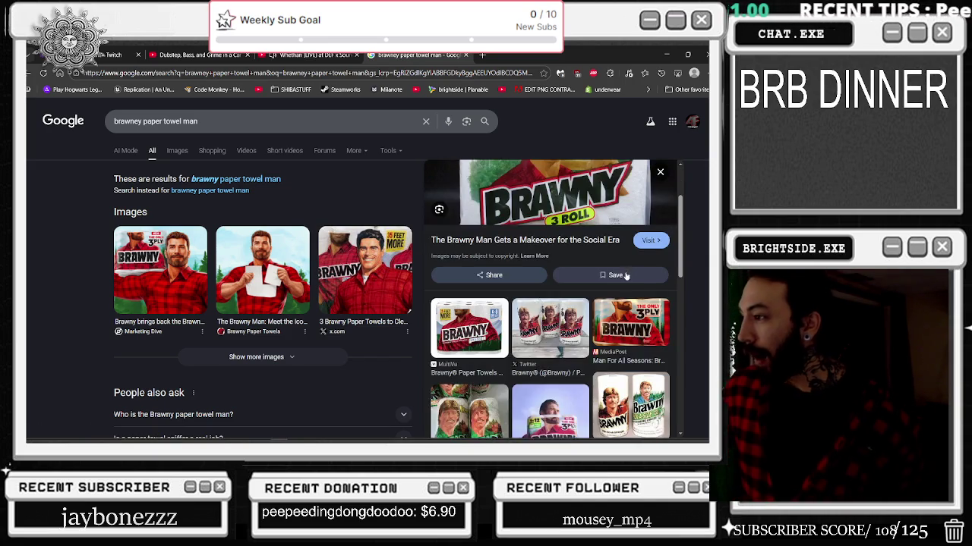
{"action": "left_click", "coordinate": [474, 373]}
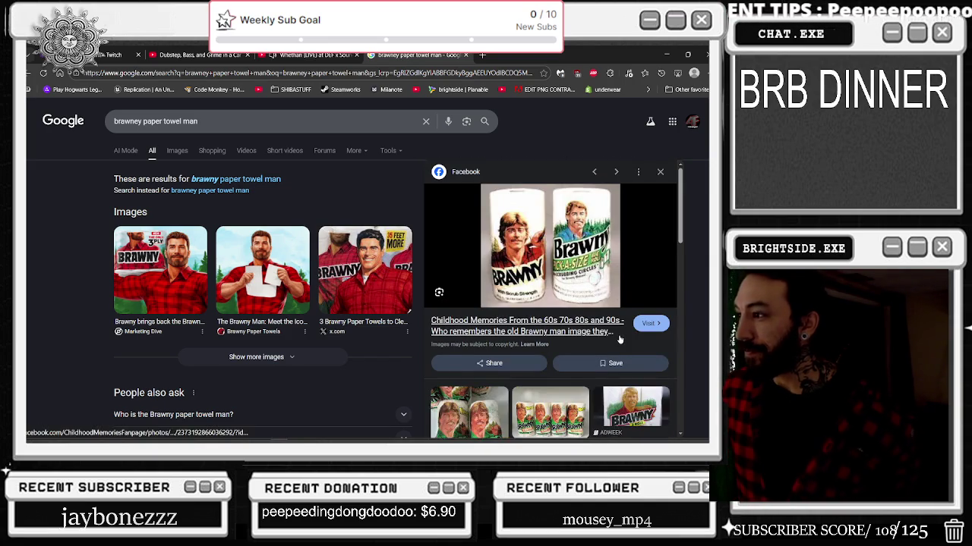
{"action": "scroll", "coordinate": [474, 373], "scroll_direction": "down", "scroll_amount": 1}
{"action": "left_click", "coordinate": [473, 374]}
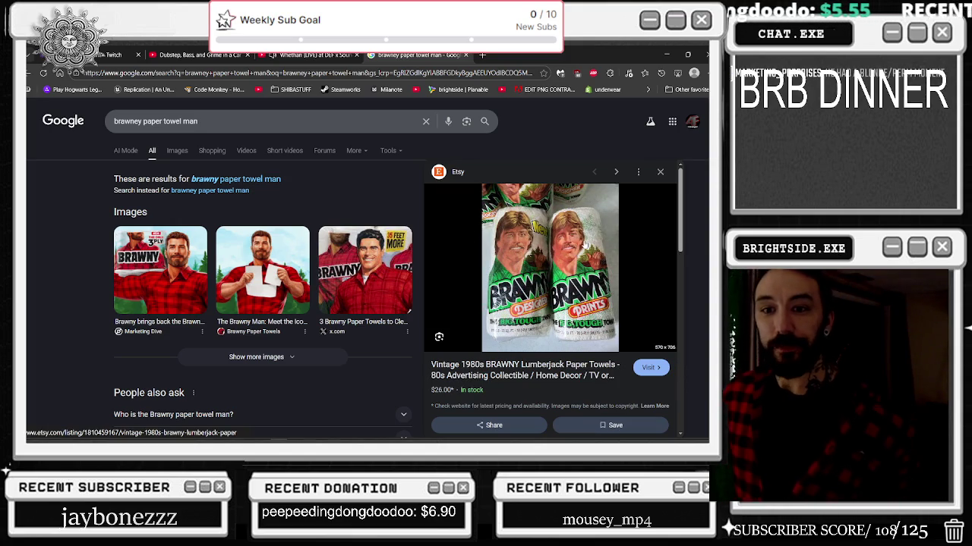
{"action": "left_click", "coordinate": [160, 270]}
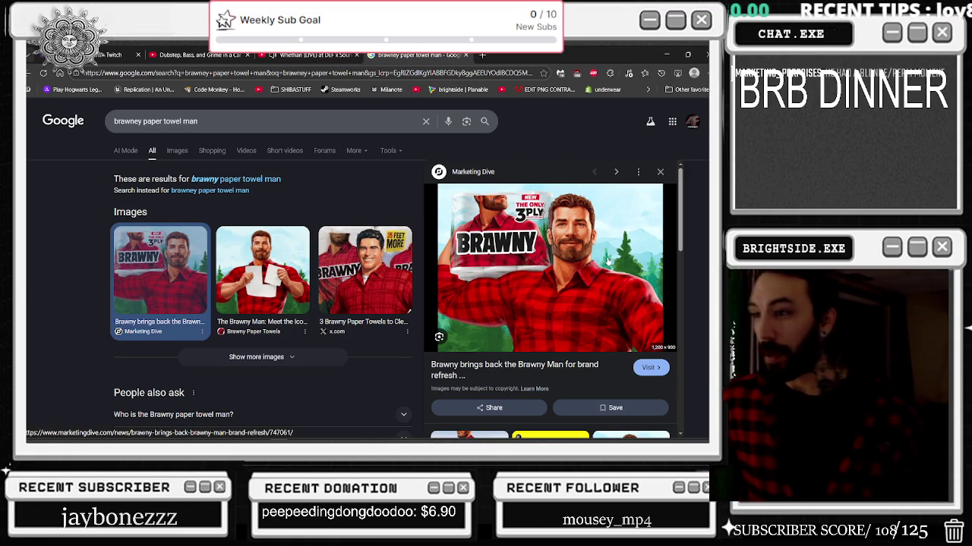
Scroll through the related images beside the Marketing Dive preview, then switch back to the Whethan video
{"action": "scroll", "coordinate": [531, 307], "scroll_direction": "down", "scroll_amount": 2}
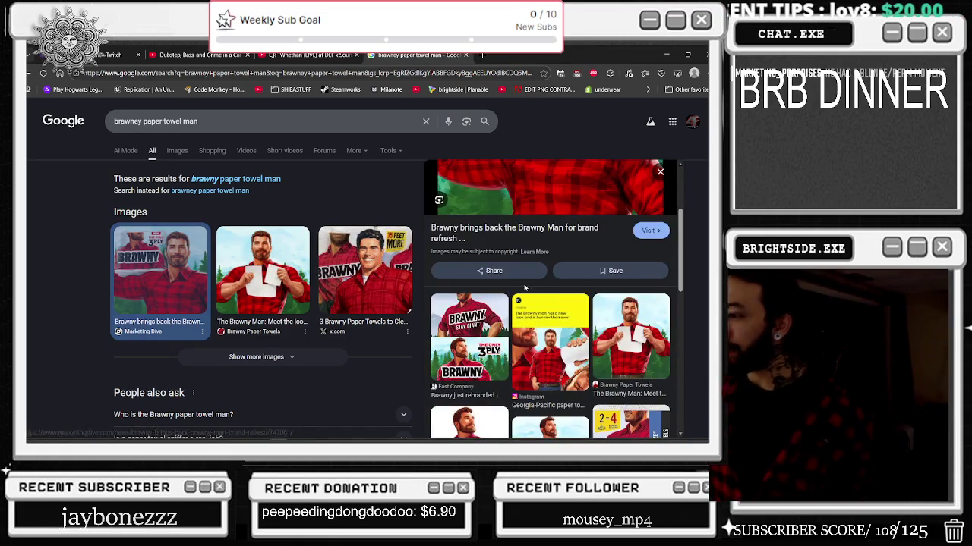
{"action": "scroll", "coordinate": [561, 302], "scroll_direction": "down", "scroll_amount": 2}
{"action": "scroll", "coordinate": [539, 307], "scroll_direction": "down", "scroll_amount": 2}
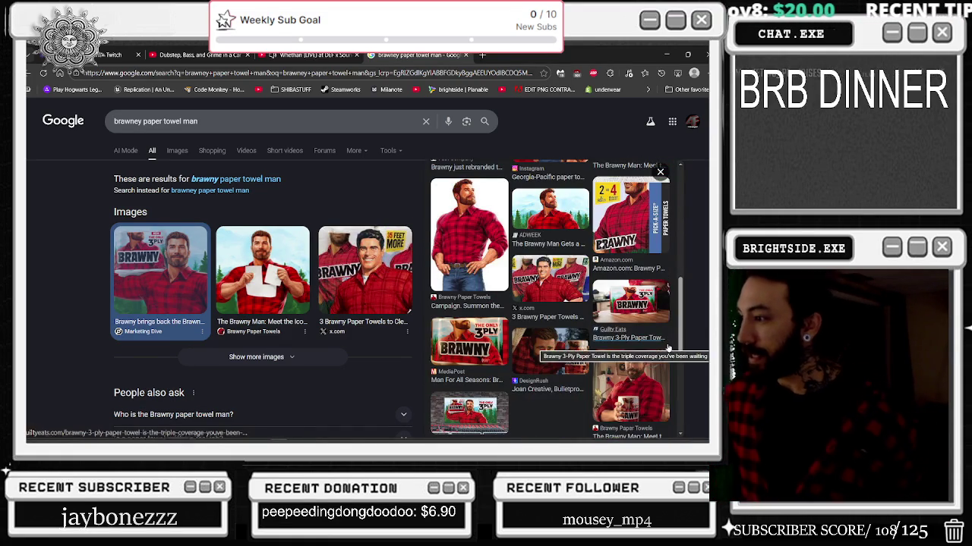
{"action": "scroll", "coordinate": [535, 307], "scroll_direction": "down", "scroll_amount": 2}
{"action": "scroll", "coordinate": [547, 289], "scroll_direction": "up", "scroll_amount": 10}
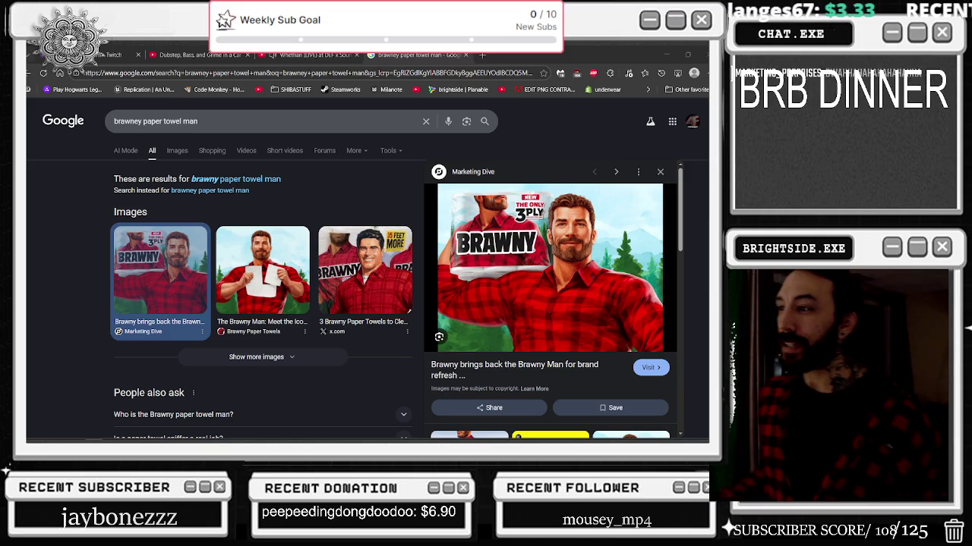
{"action": "left_click", "coordinate": [317, 54]}
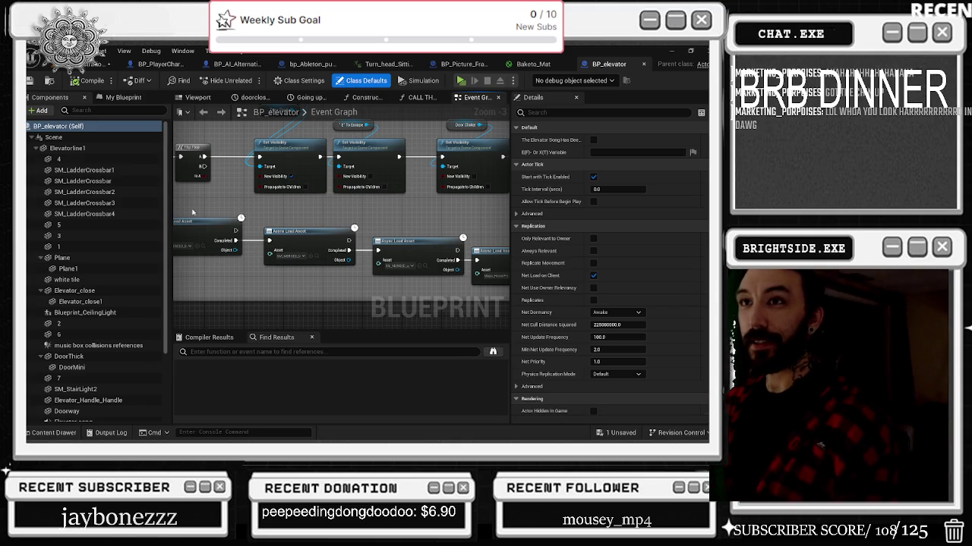
Return to the intro cinematic level, scrub from about 68 back to 60, and view through camera cuts
{"action": "left_click", "coordinate": [196, 75]}
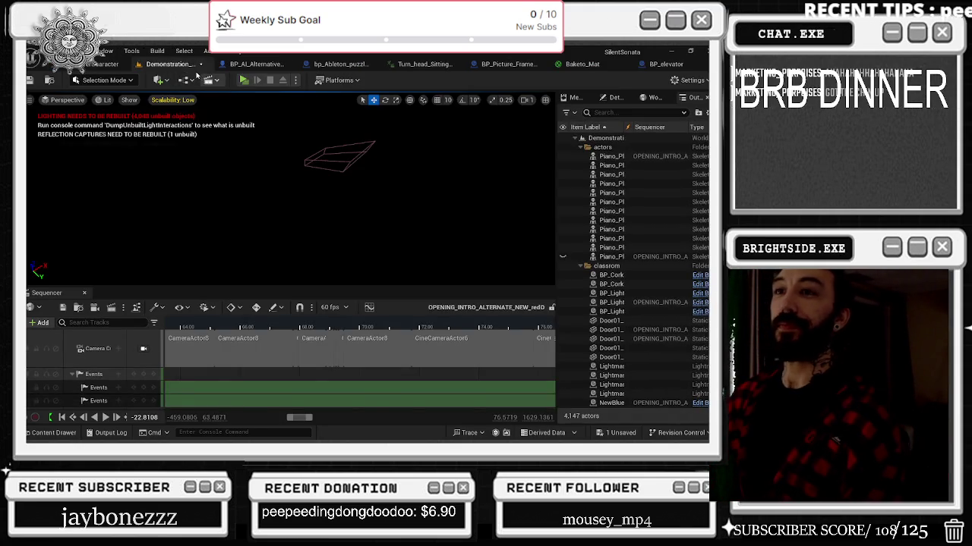
{"action": "left_click", "coordinate": [306, 325]}
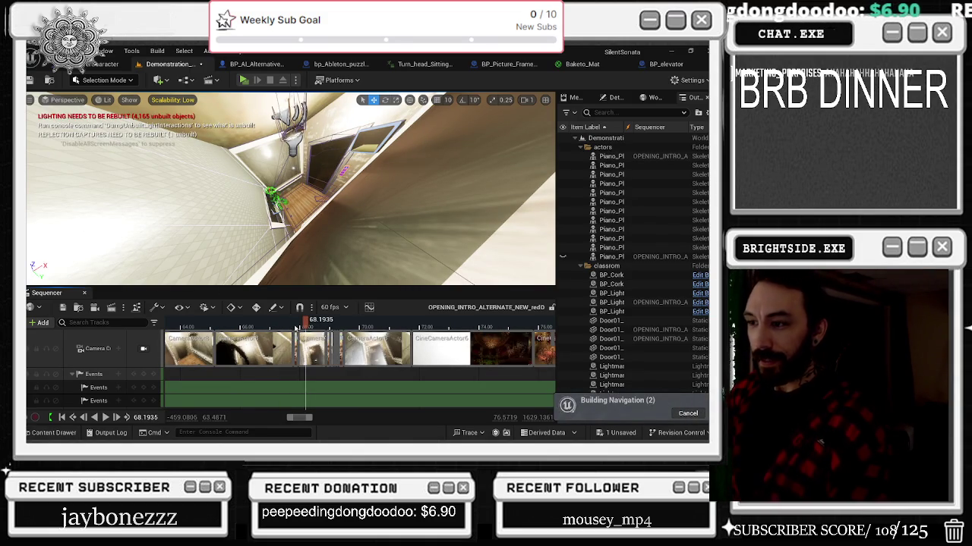
{"action": "left_click_drag", "start_coordinate": [293, 328], "coordinate": [203, 326]}
{"action": "scroll", "coordinate": [288, 345], "scroll_direction": "down", "scroll_amount": 3}
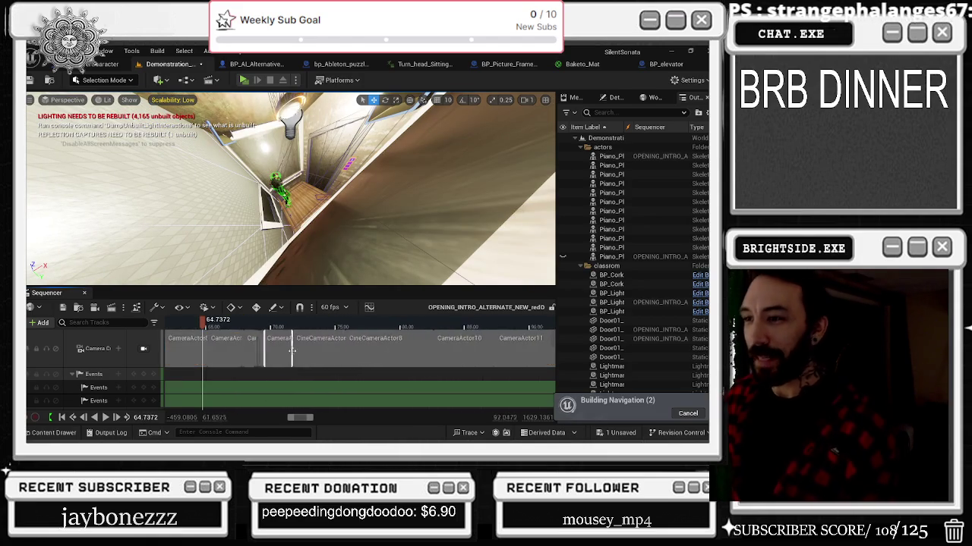
{"action": "scroll", "coordinate": [295, 349], "scroll_direction": "down", "scroll_amount": 1}
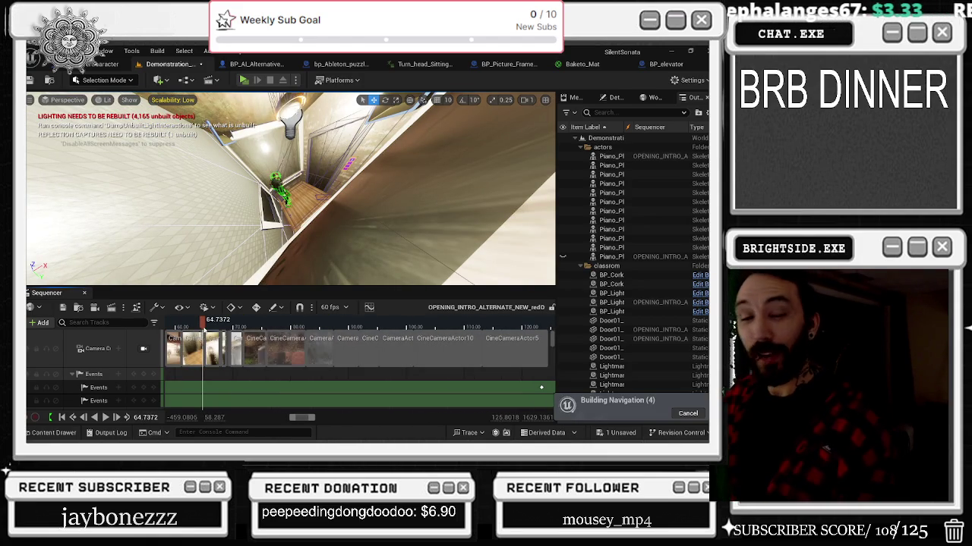
{"action": "left_click_drag", "start_coordinate": [203, 327], "coordinate": [182, 327]}
{"action": "left_click", "coordinate": [144, 349]}
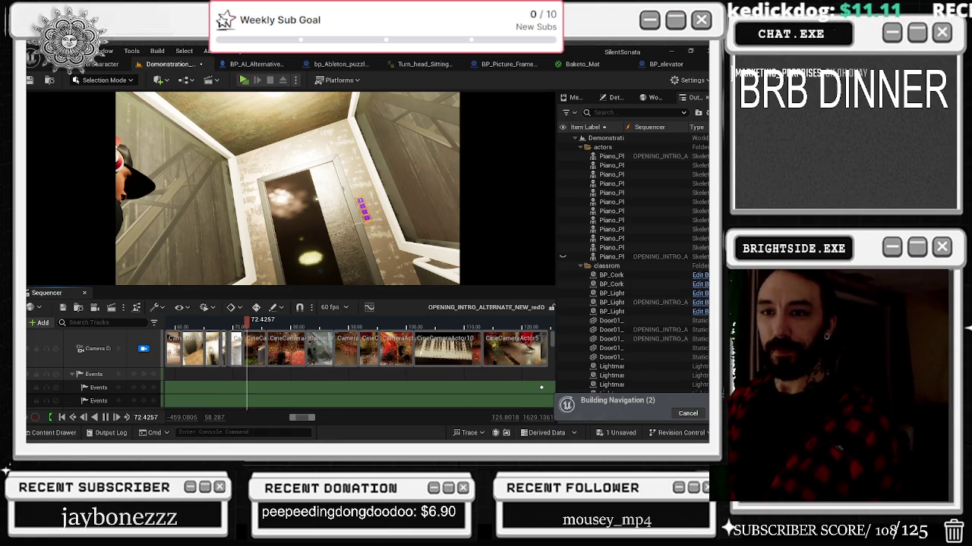
Replay the elevator shot from about 67.7, 68.5 and 64.4
{"action": "key", "text": "space"}
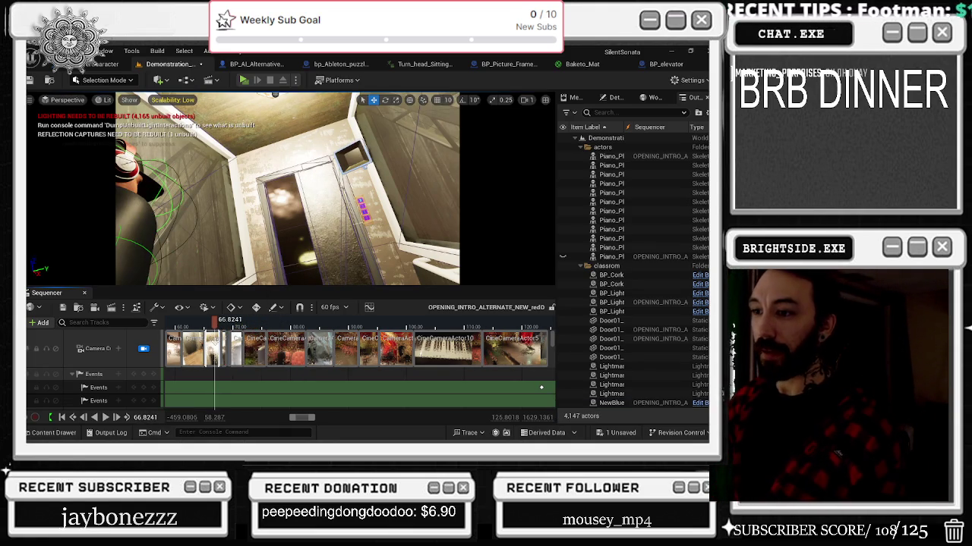
{"action": "scroll", "coordinate": [220, 338], "scroll_direction": "up", "scroll_amount": 3}
{"action": "key", "text": "space"}
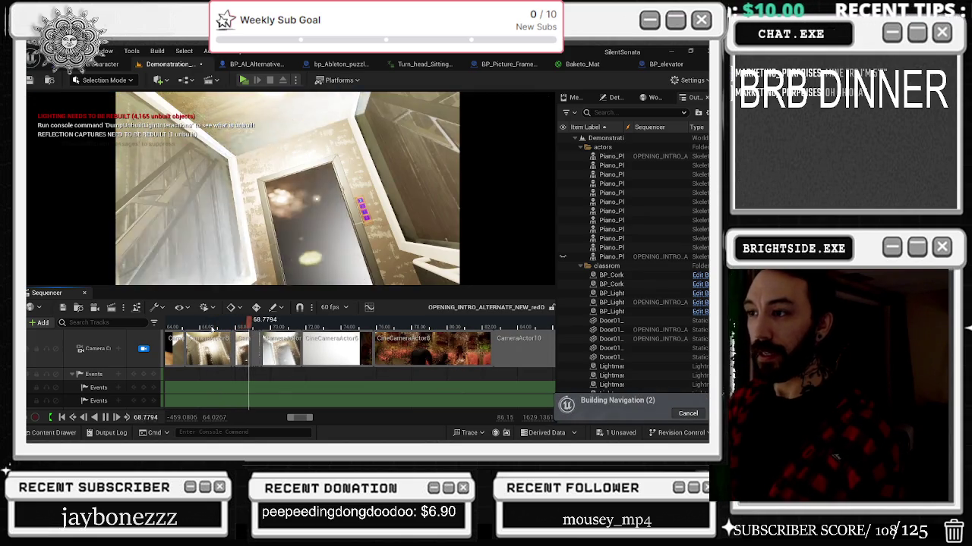
{"action": "key", "text": "space"}
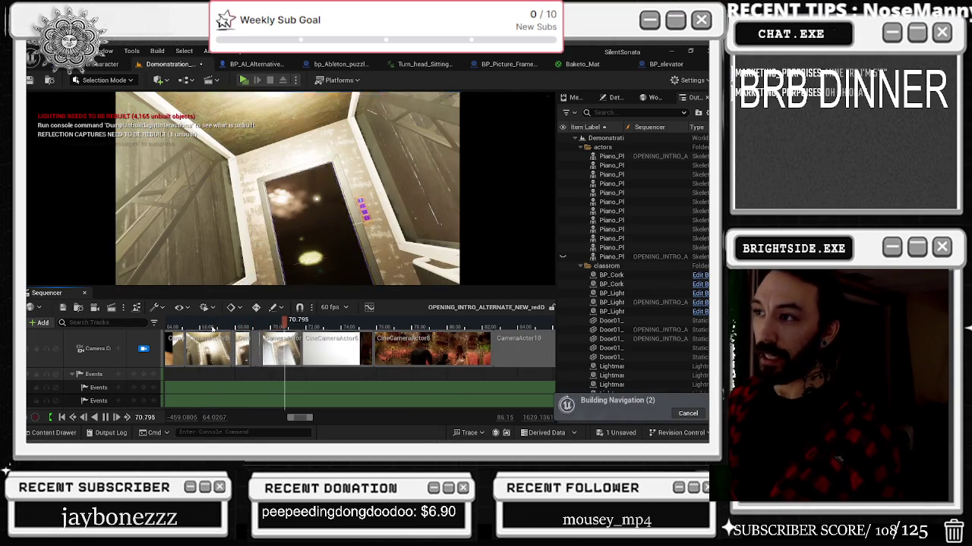
{"action": "left_click", "coordinate": [228, 327]}
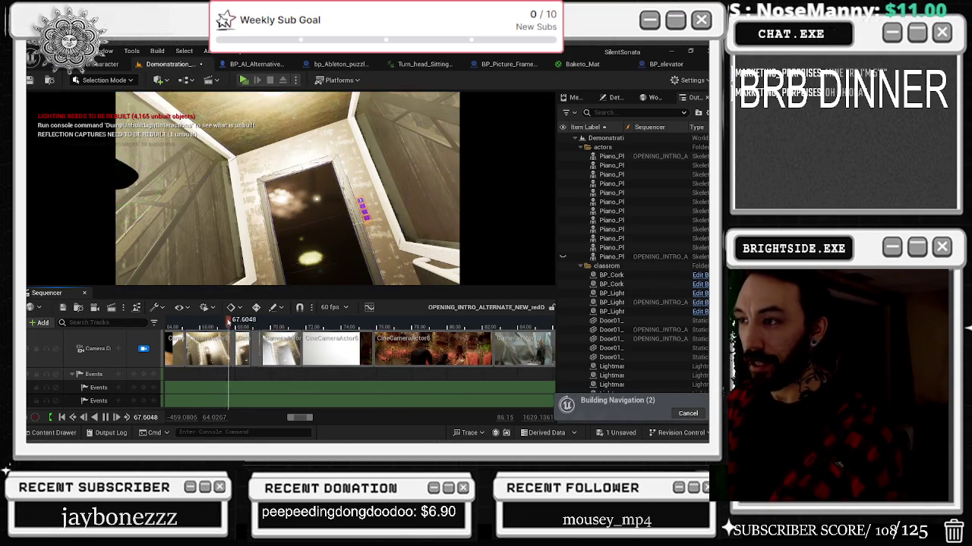
{"action": "key", "text": "space"}
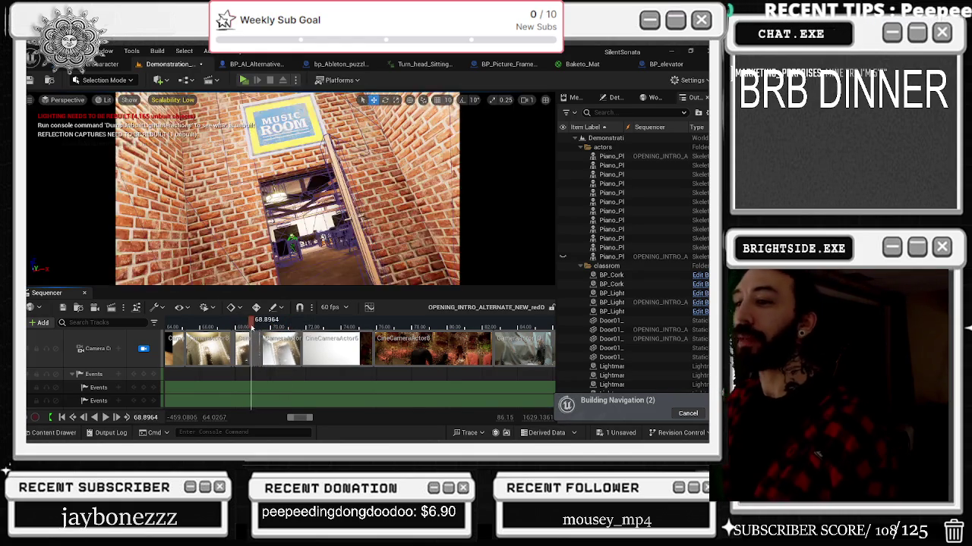
{"action": "left_click", "coordinate": [237, 326]}
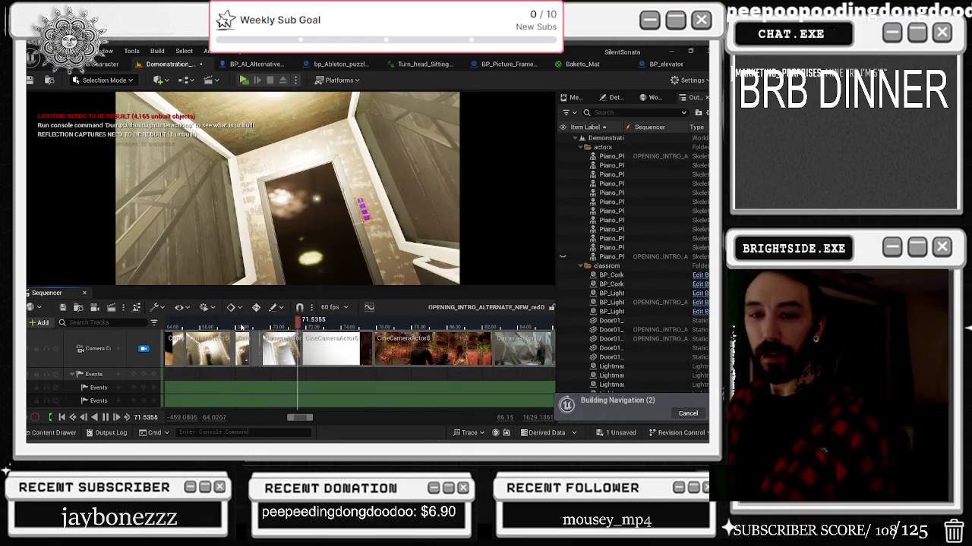
{"action": "left_click", "coordinate": [237, 327]}
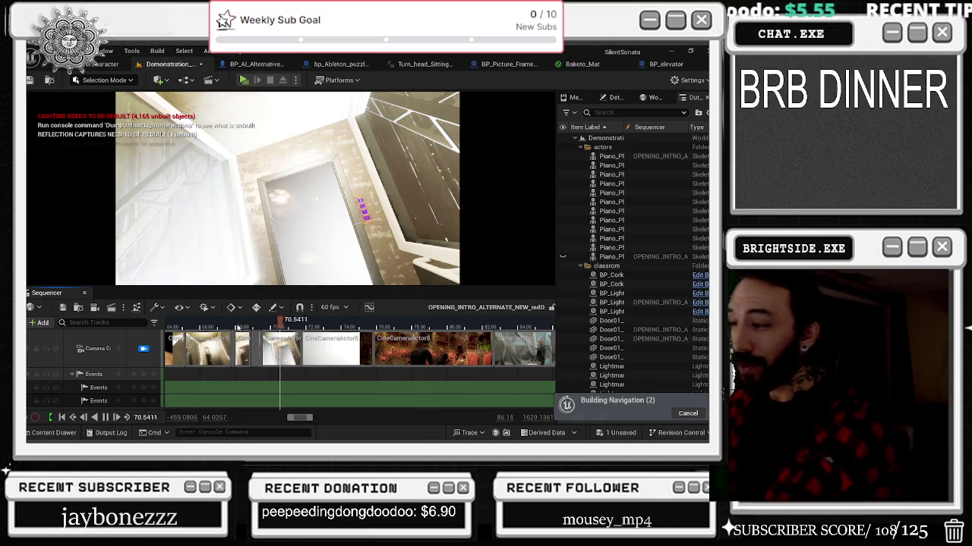
{"action": "left_click", "coordinate": [170, 328]}
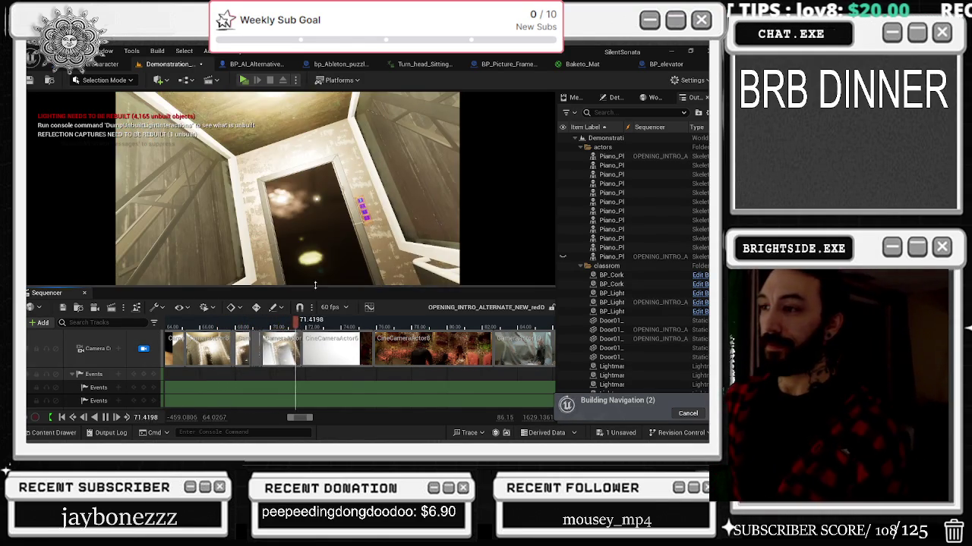
Scrub back and forth across the elevator-to-Music-Room cut between about 67 and 70
{"action": "scroll", "coordinate": [349, 337], "scroll_direction": "down", "scroll_amount": 3}
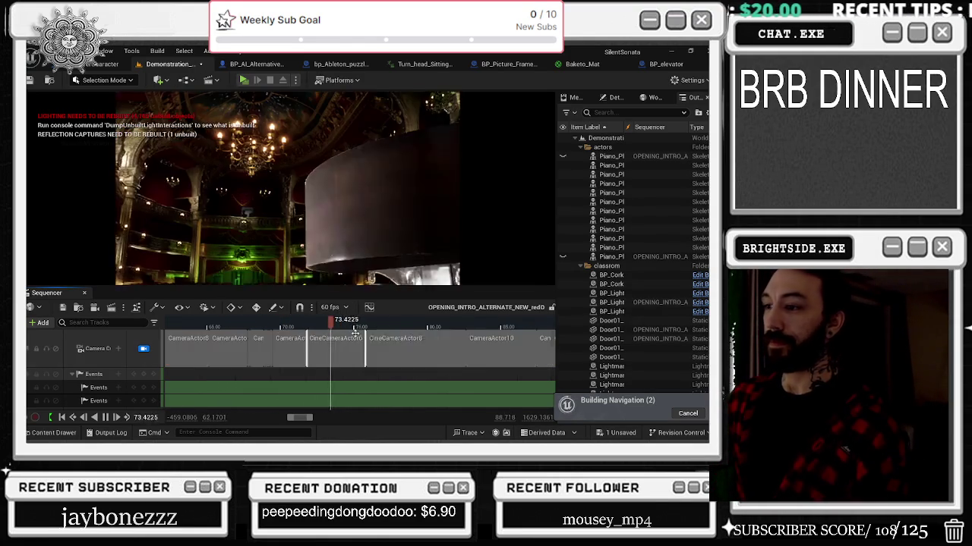
{"action": "left_click", "coordinate": [274, 322]}
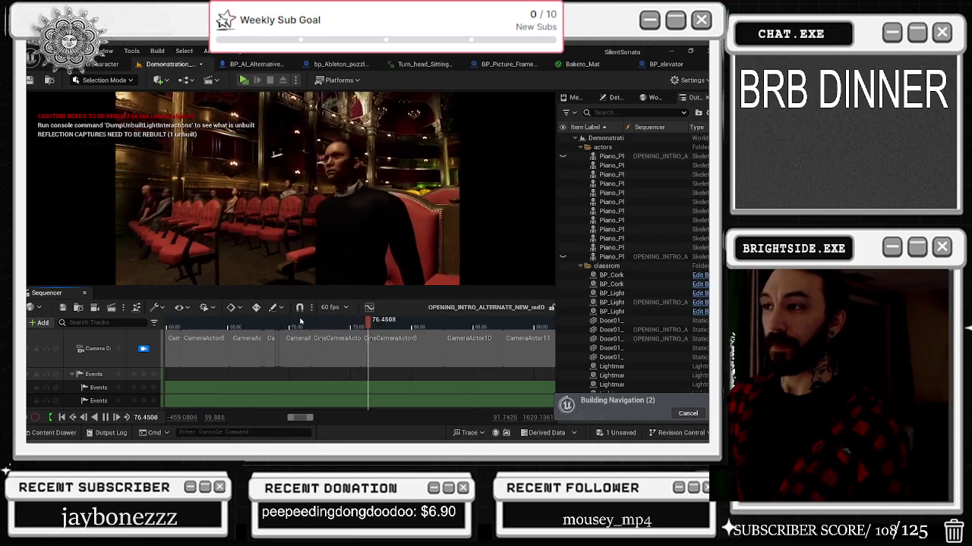
{"action": "left_click", "coordinate": [259, 327]}
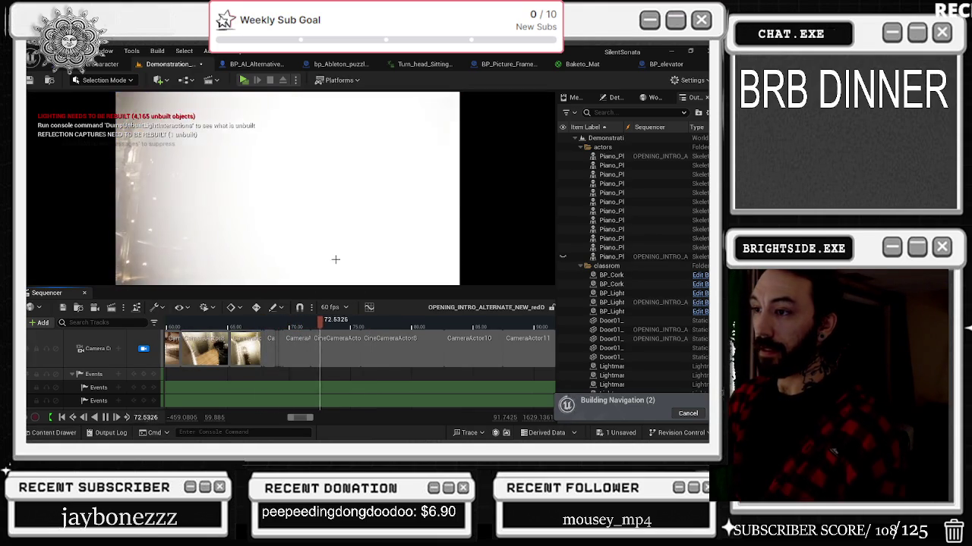
{"action": "left_click", "coordinate": [271, 324]}
{"action": "mouse_move", "coordinate": [272, 324]}
{"action": "left_mouse_down"}
{"action": "mouse_move", "coordinate": [289, 323]}
{"action": "mouse_move", "coordinate": [263, 326]}
{"action": "mouse_move", "coordinate": [277, 325]}
{"action": "left_mouse_up"}
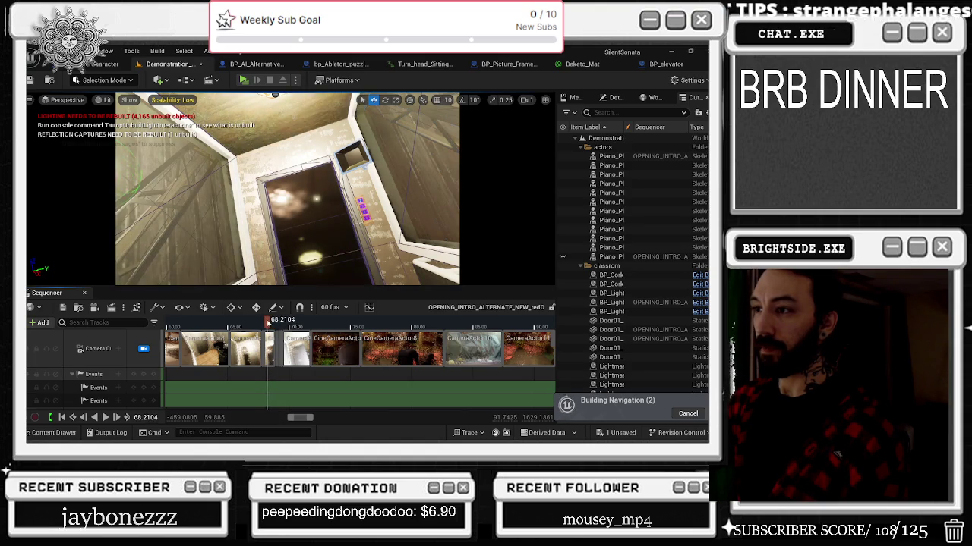
{"action": "left_click_drag", "start_coordinate": [274, 323], "coordinate": [278, 325]}
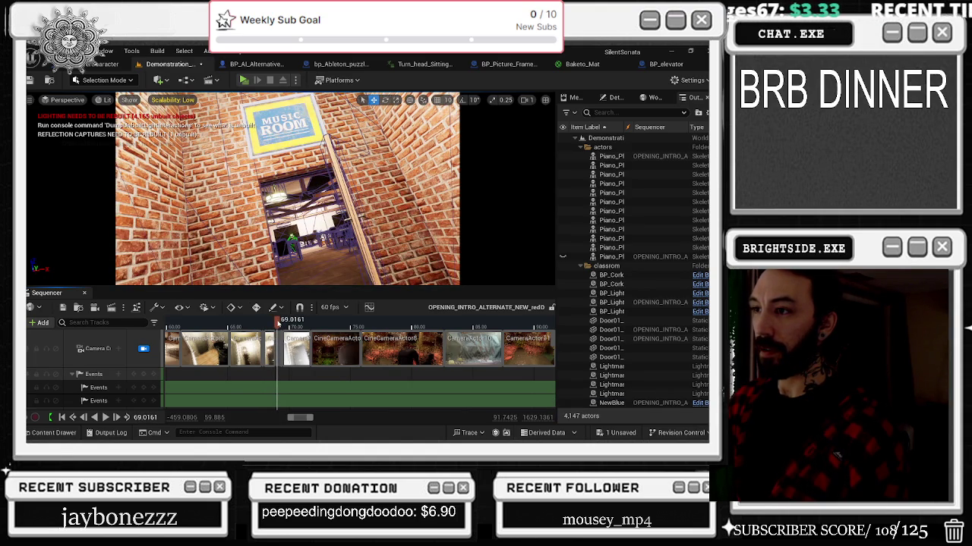
{"action": "left_click_drag", "start_coordinate": [278, 324], "coordinate": [240, 325]}
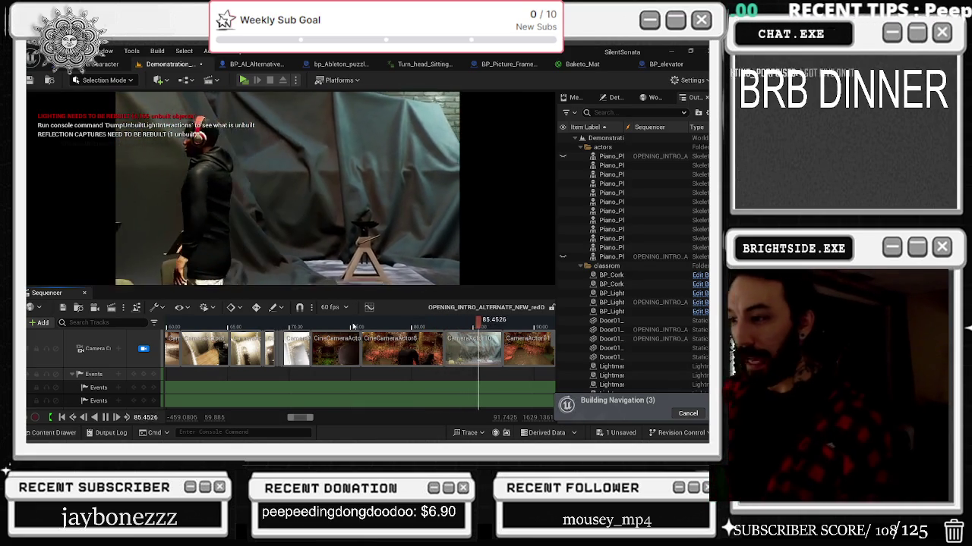
{"action": "left_click", "coordinate": [265, 323]}
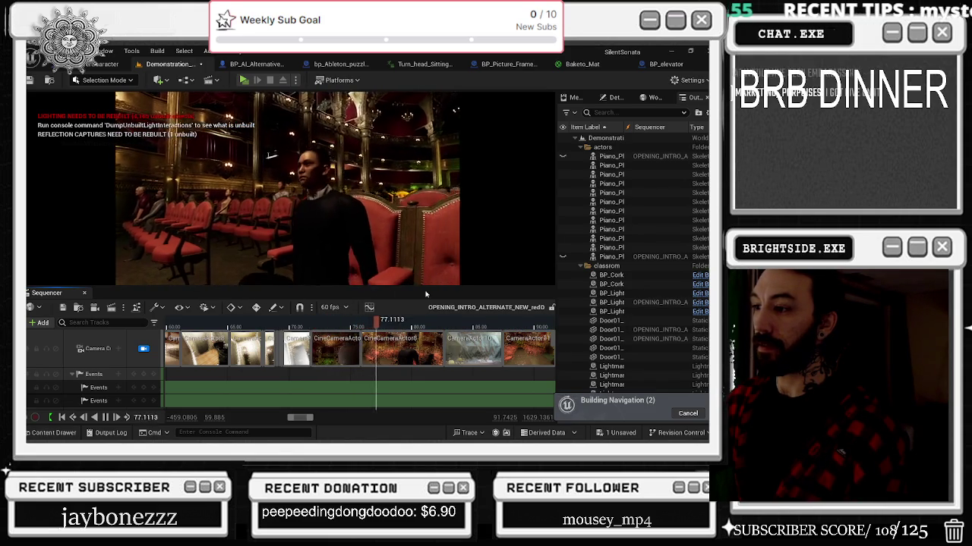
Play the cinematic from 58.8, stop at 70.08, and step back to the Music Room entrance at 69.47
{"action": "scroll", "coordinate": [463, 345], "scroll_direction": "down", "scroll_amount": 2}
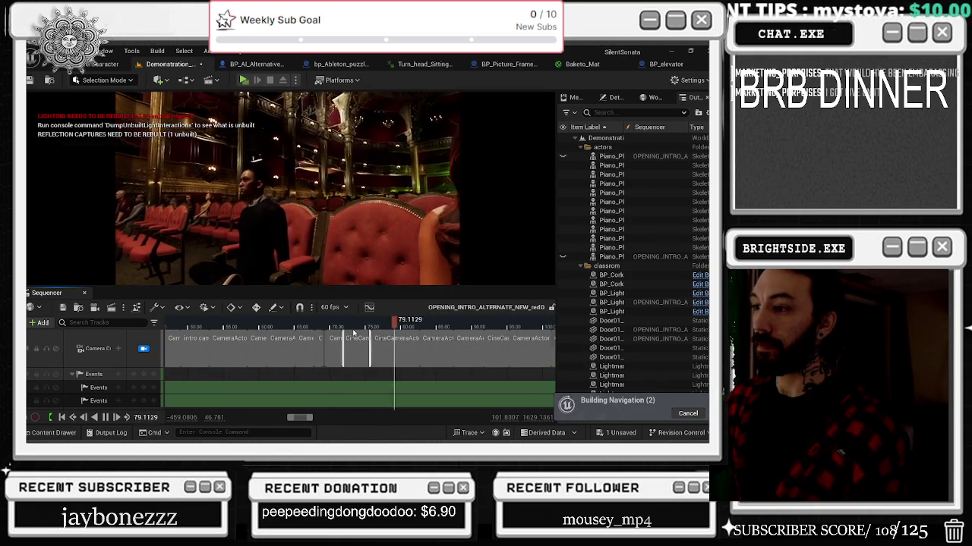
{"action": "left_click", "coordinate": [303, 327]}
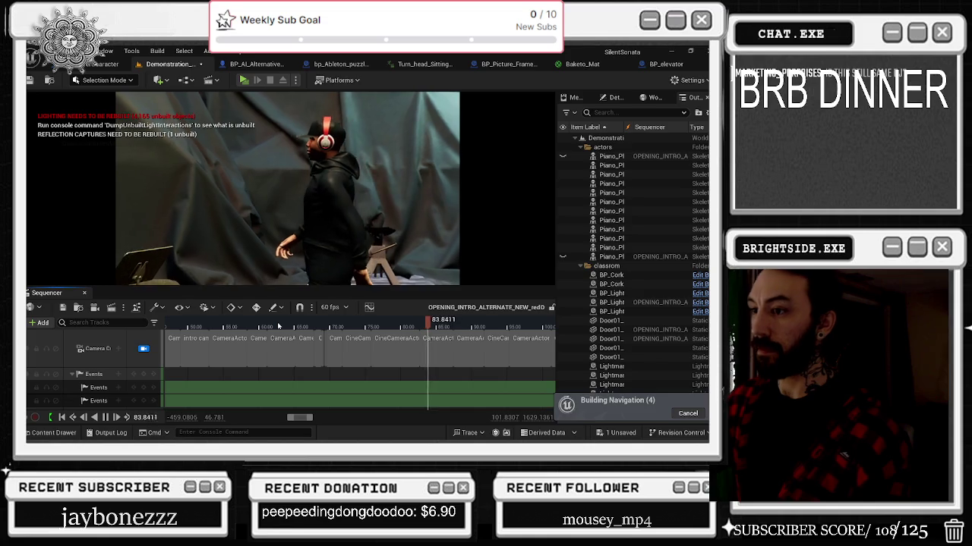
{"action": "left_click", "coordinate": [250, 325]}
{"action": "key", "text": "space"}
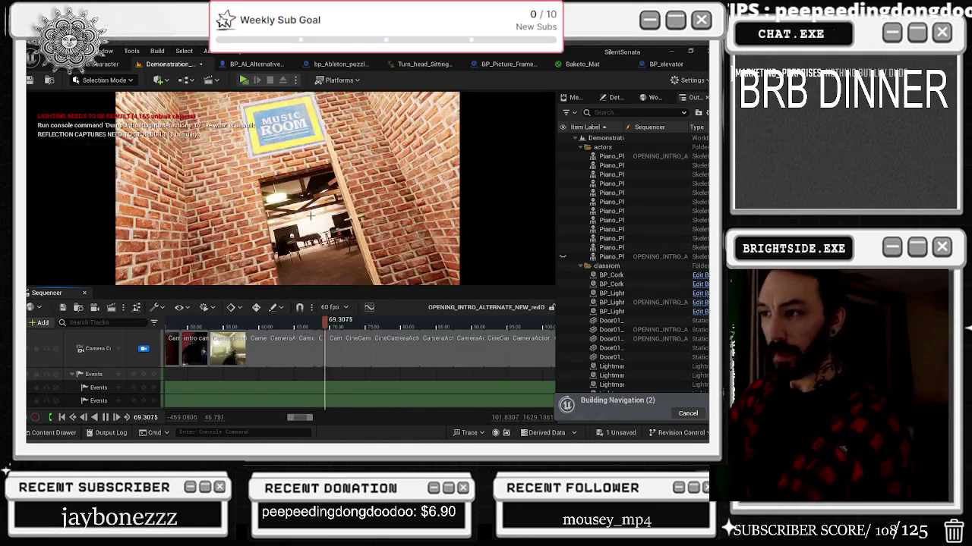
{"action": "key", "text": "space"}
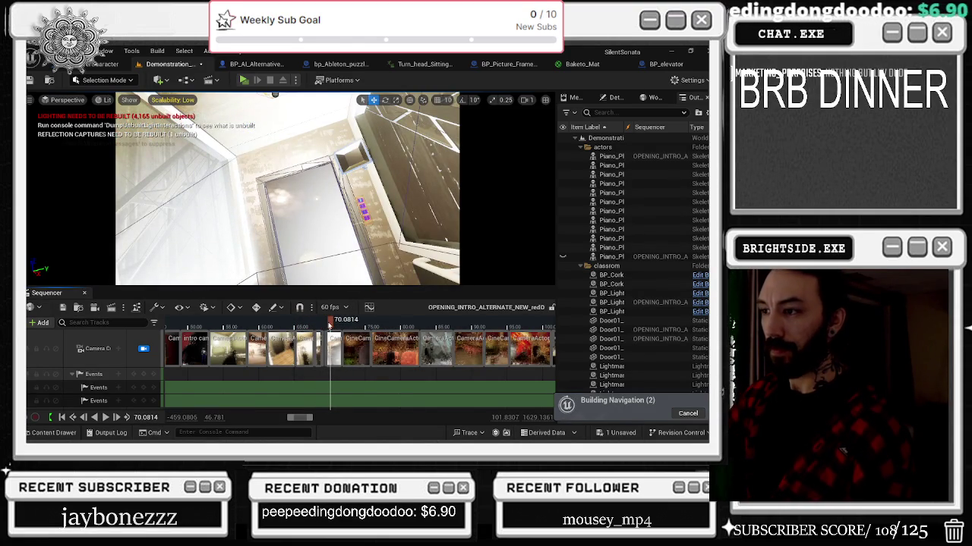
{"action": "left_click_drag", "start_coordinate": [328, 324], "coordinate": [326, 324]}
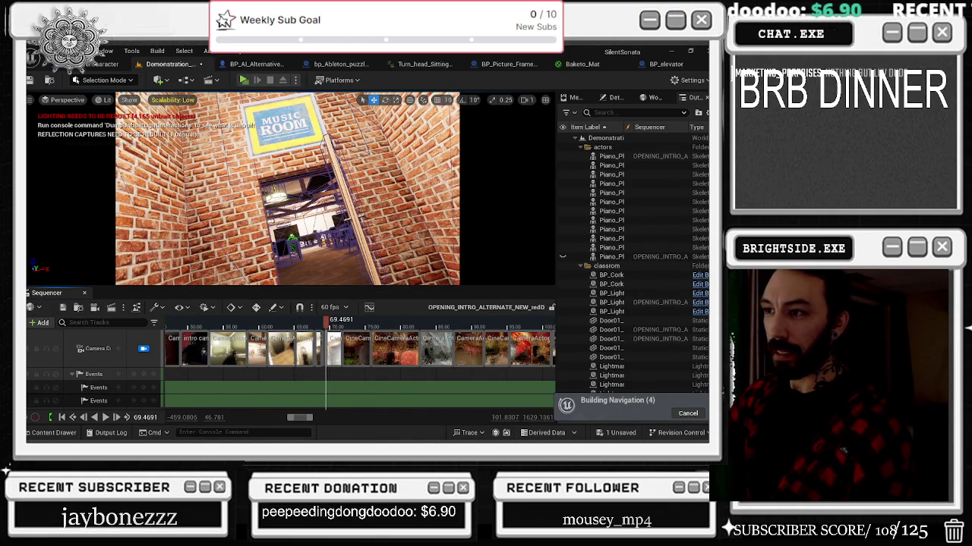
Select an sm_ceiling actor, then jump back to 42.29 on the door hallway shot
{"action": "left_click", "coordinate": [611, 275]}
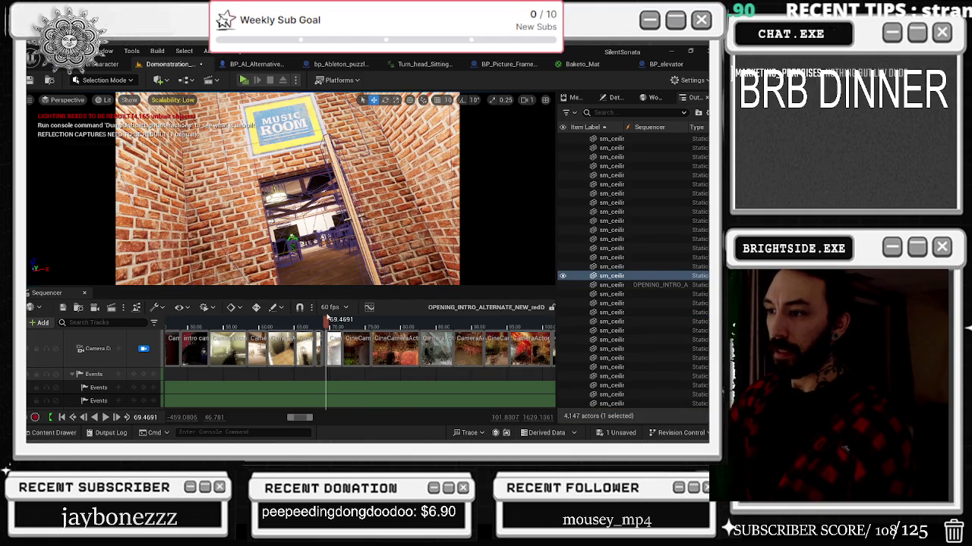
{"action": "mouse_move", "coordinate": [324, 324]}
{"action": "left_mouse_down"}
{"action": "mouse_move", "coordinate": [130, 328]}
{"action": "mouse_move", "coordinate": [161, 323]}
{"action": "left_mouse_up"}
{"action": "scroll", "coordinate": [260, 388], "scroll_direction": "down", "scroll_amount": 5}
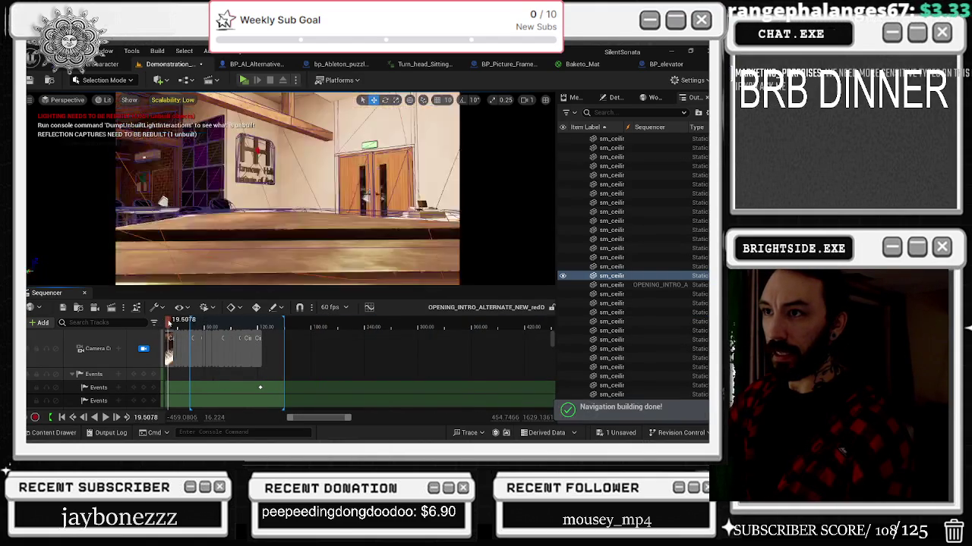
Rewind to the start, play and pause through the opening piano shots, then open Scalability settings
{"action": "left_click", "coordinate": [161, 324]}
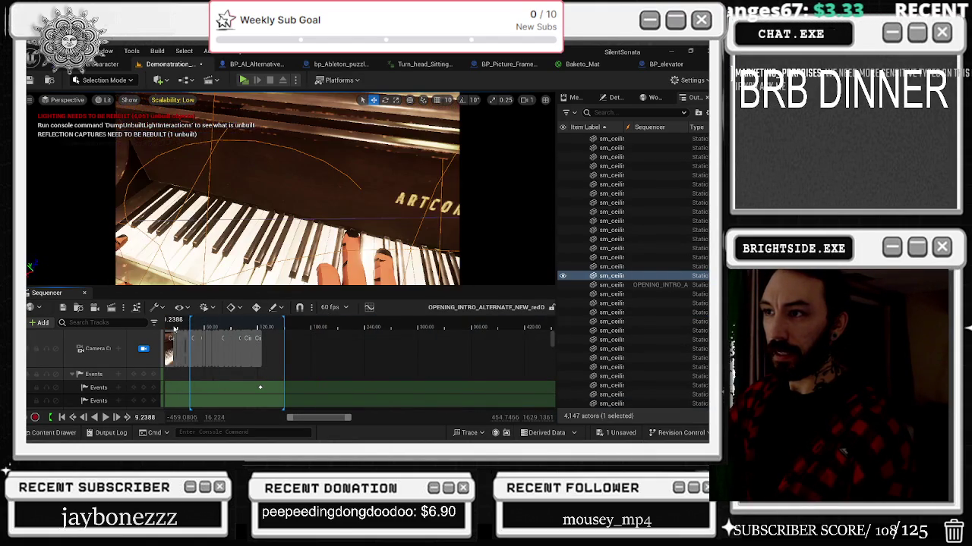
{"action": "scroll", "coordinate": [164, 324], "scroll_direction": "down", "scroll_amount": 3}
{"action": "left_click_drag", "start_coordinate": [165, 324], "coordinate": [170, 325]}
{"action": "key", "text": "space"}
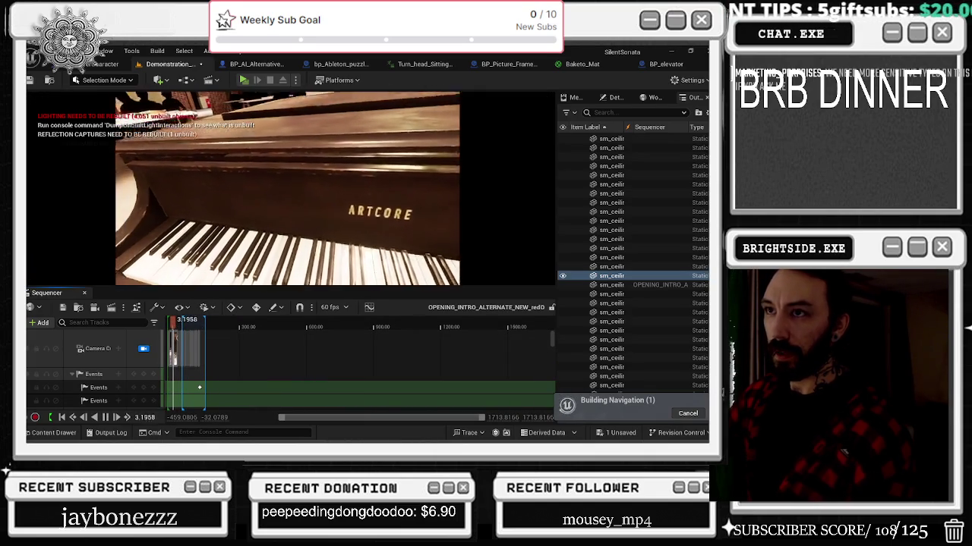
{"action": "key", "text": "space"}
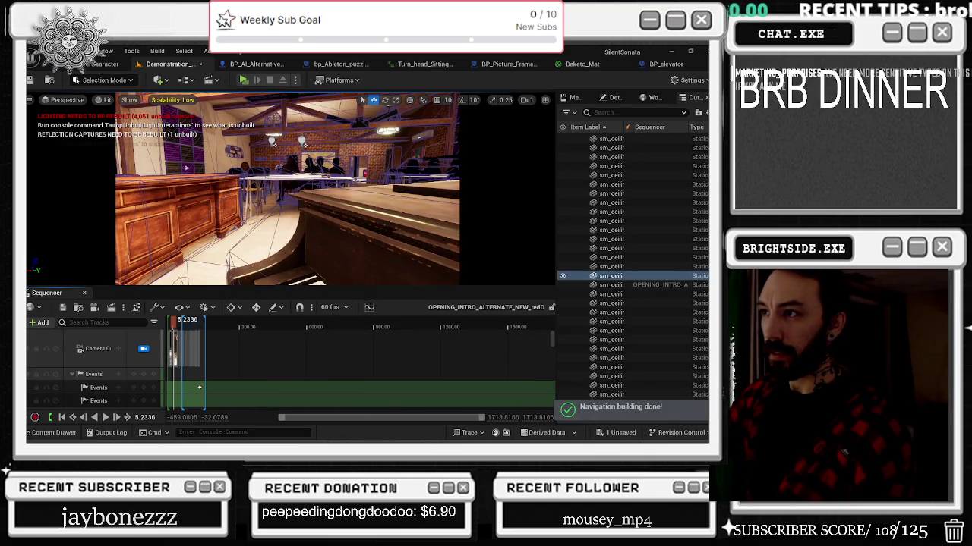
{"action": "key", "text": "space"}
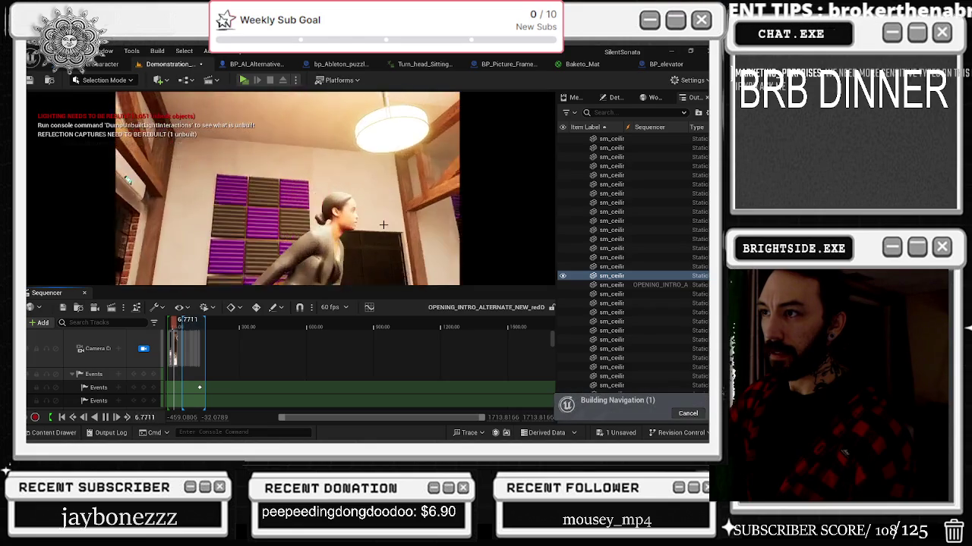
{"action": "key", "text": "space"}
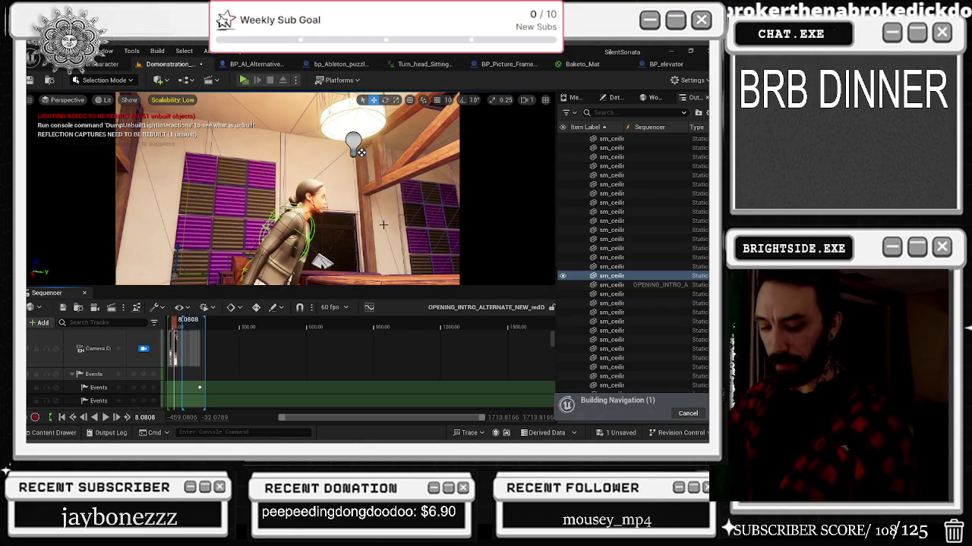
{"action": "key", "text": "space"}
{"action": "key", "text": "space"}
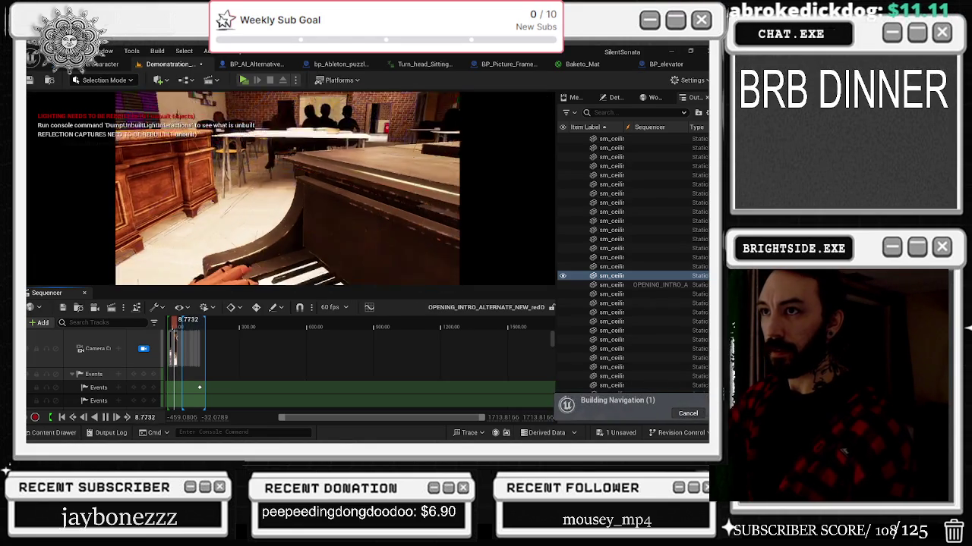
{"action": "key", "text": "space"}
{"action": "left_click", "coordinate": [172, 100]}
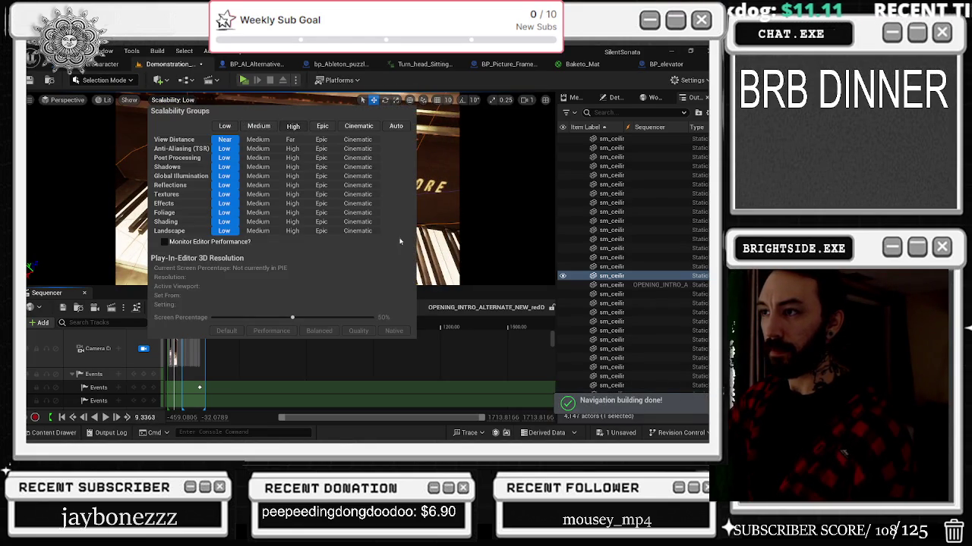
Set Scalability to High, rewind to about 8.8 seconds, and play the intro to about 31.5
{"action": "left_click", "coordinate": [292, 126]}
{"action": "left_click", "coordinate": [180, 320]}
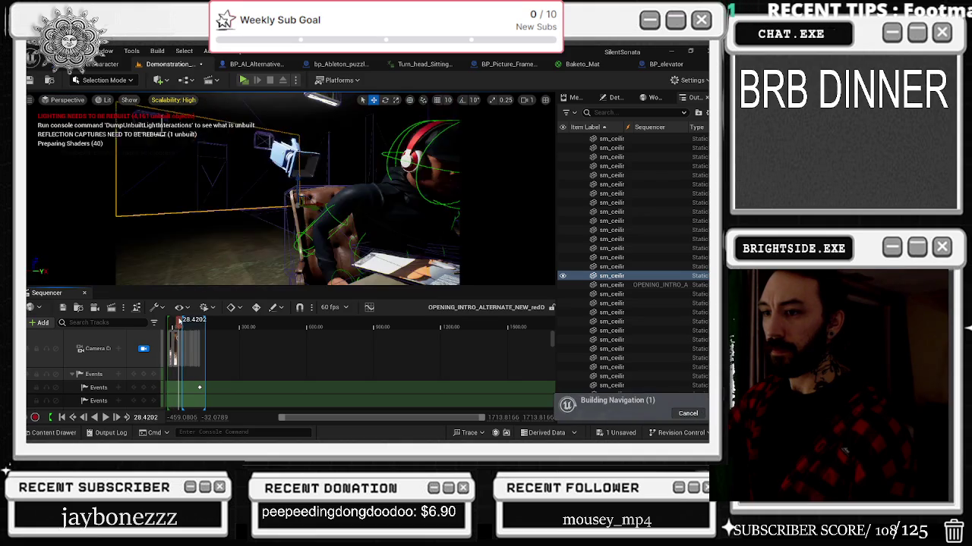
{"action": "left_click_drag", "start_coordinate": [180, 320], "coordinate": [174, 320]}
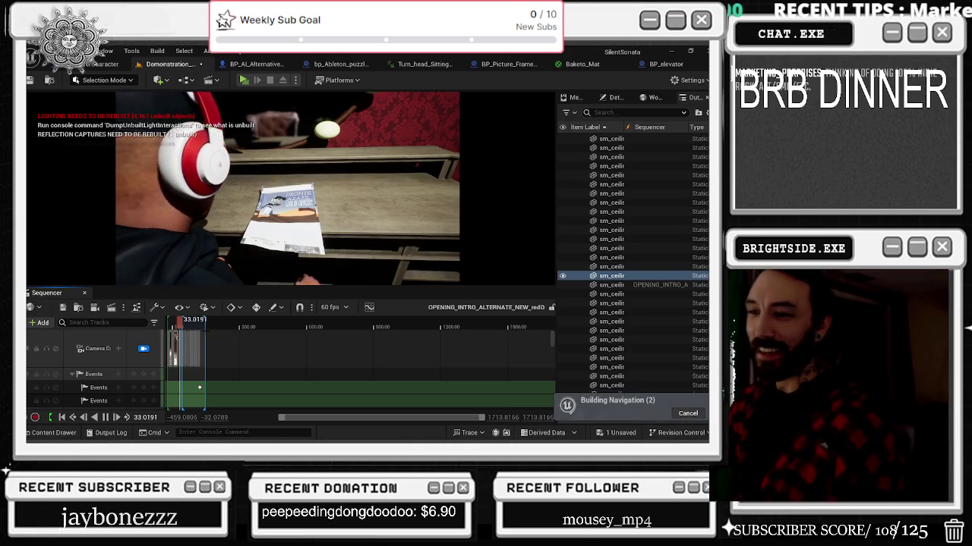
{"action": "key", "text": "space"}
{"action": "scroll", "coordinate": [205, 337], "scroll_direction": "up", "scroll_amount": 10}
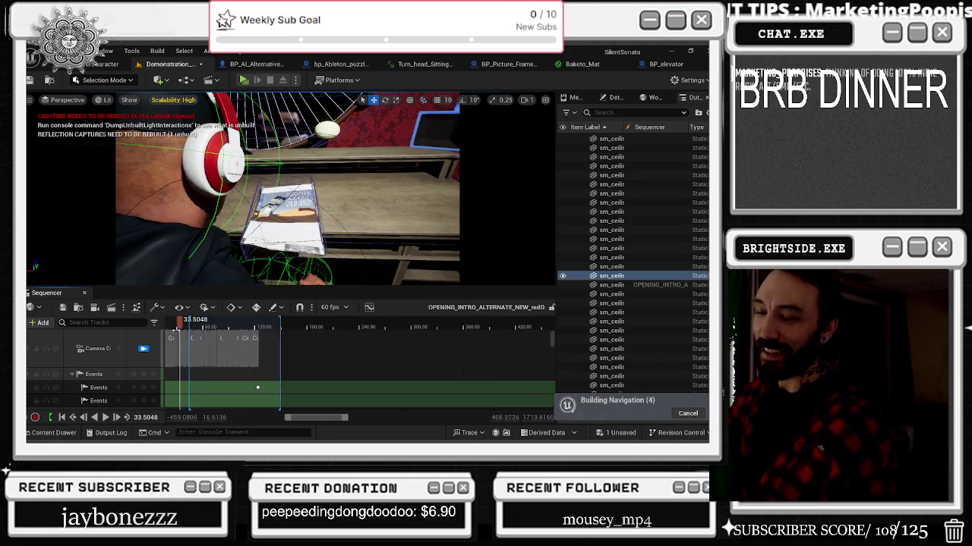
{"action": "scroll", "coordinate": [196, 339], "scroll_direction": "up", "scroll_amount": 5}
{"action": "left_click", "coordinate": [211, 325]}
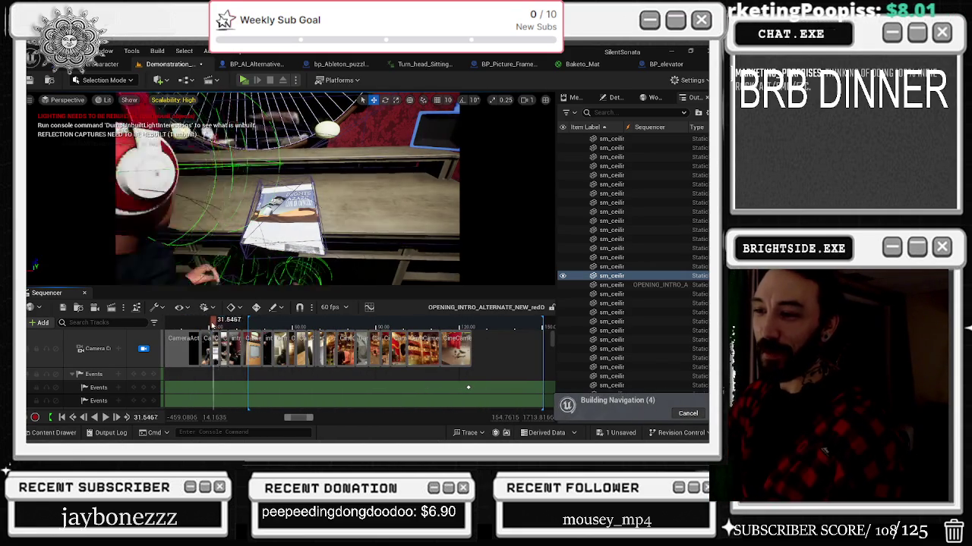
{"action": "key", "text": "space"}
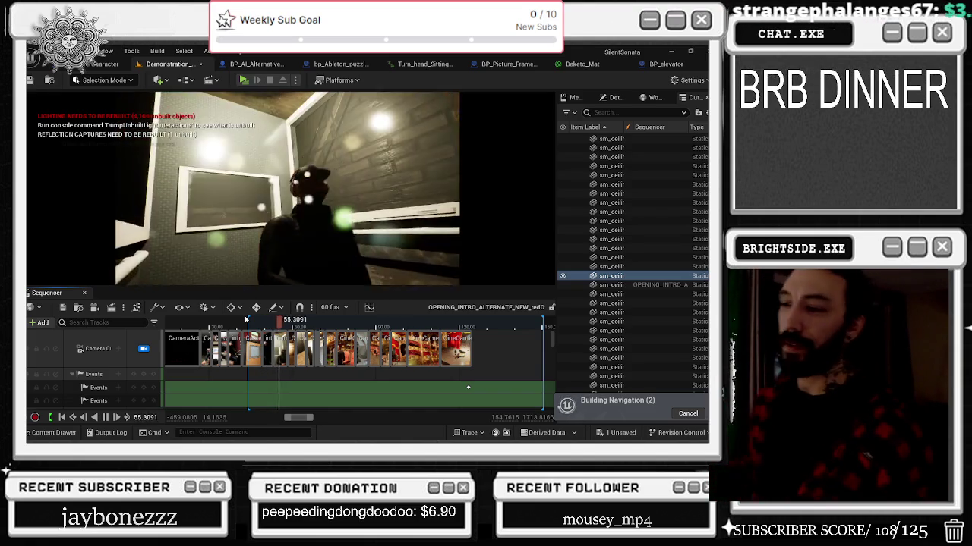
{"action": "left_click", "coordinate": [263, 319]}
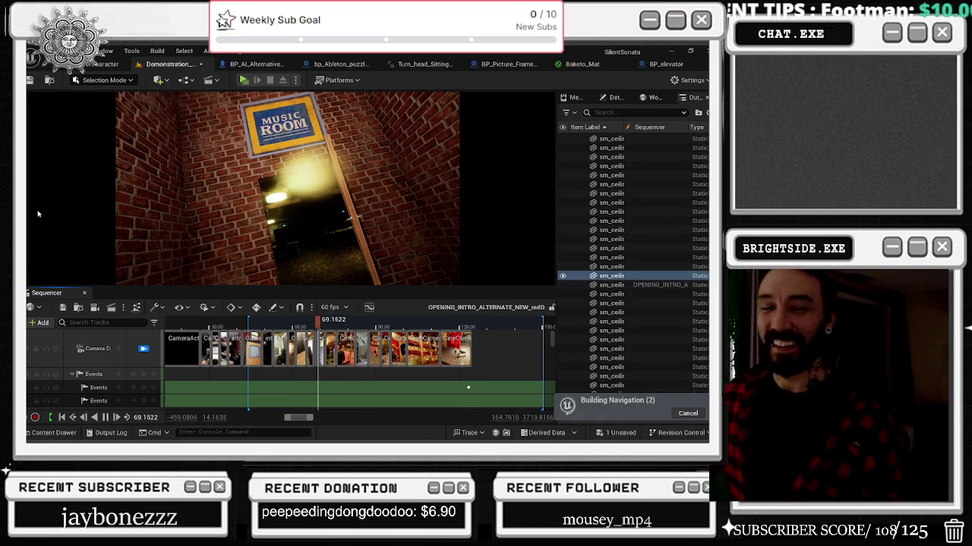
{"action": "left_click", "coordinate": [293, 325]}
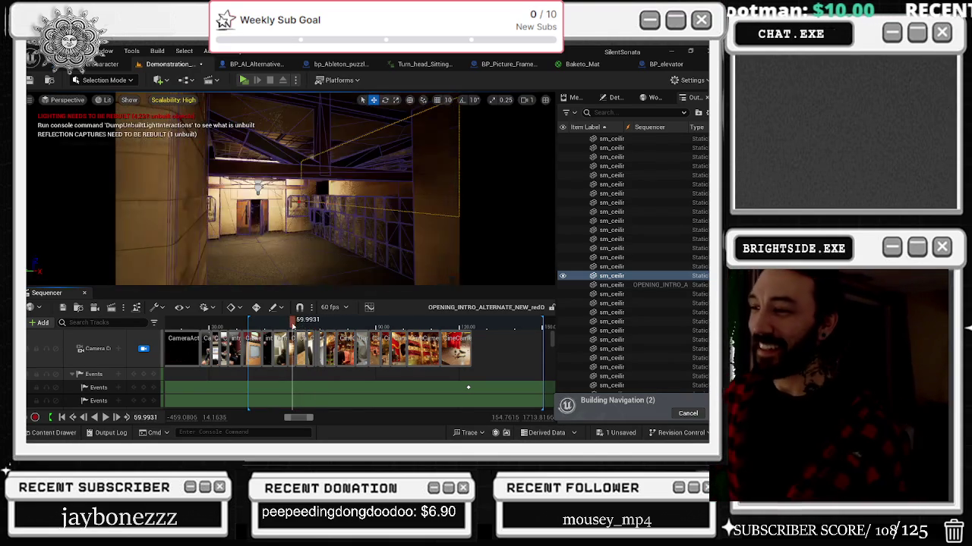
{"action": "key", "text": "space"}
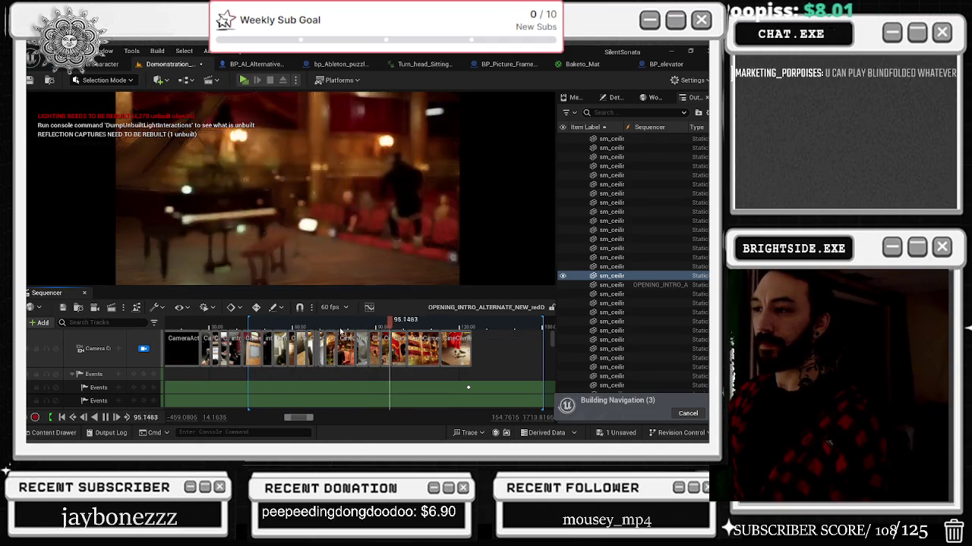
{"action": "left_click", "coordinate": [293, 325]}
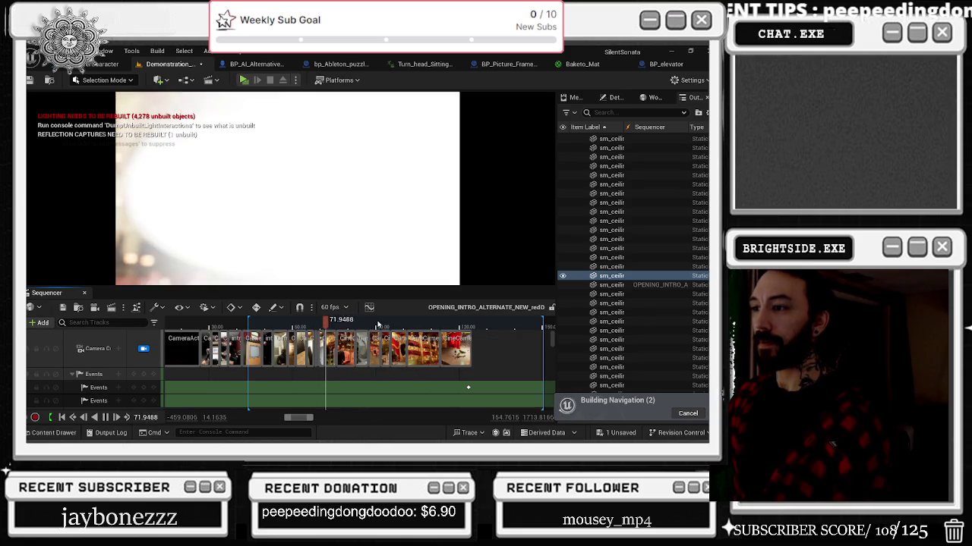
{"action": "scroll", "coordinate": [327, 354], "scroll_direction": "up", "scroll_amount": 5}
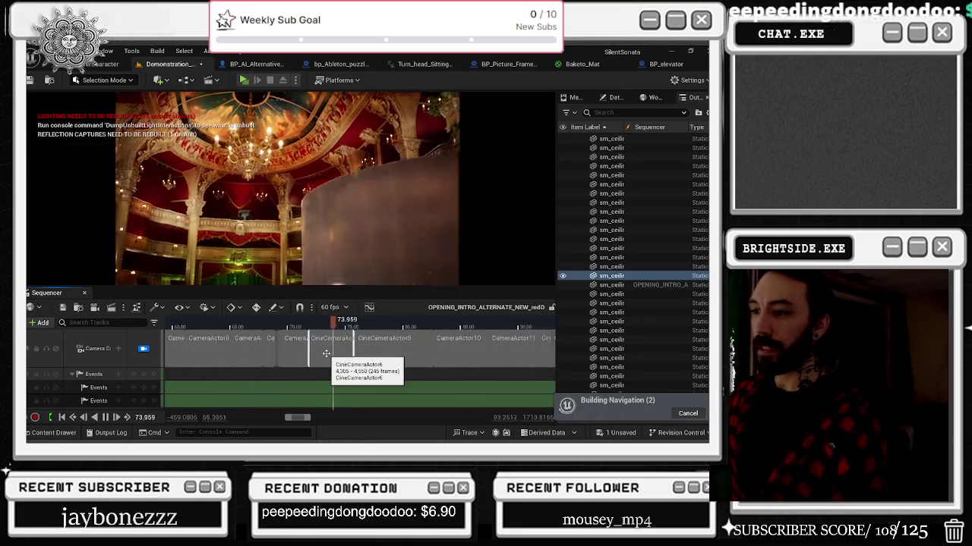
{"action": "left_click_drag", "start_coordinate": [336, 321], "coordinate": [273, 321]}
{"action": "key", "text": "space"}
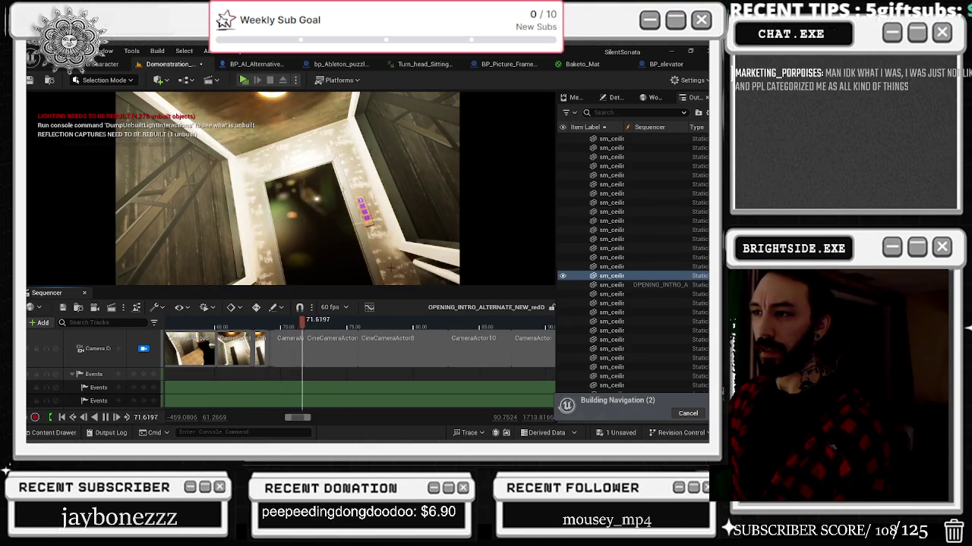
{"action": "key", "text": "space"}
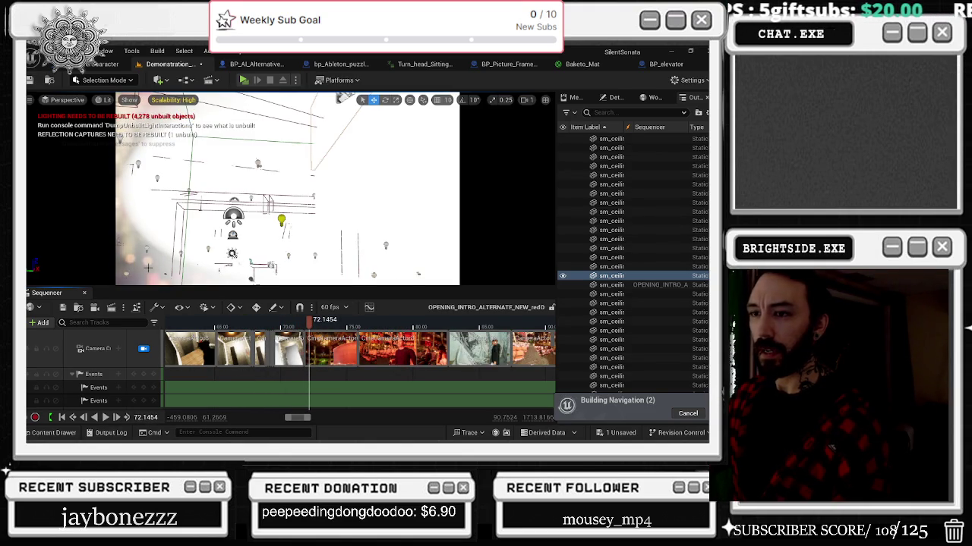
Select the spotlight track and scrub the playhead through its moment around 71.5 seconds
{"action": "left_click", "coordinate": [144, 269]}
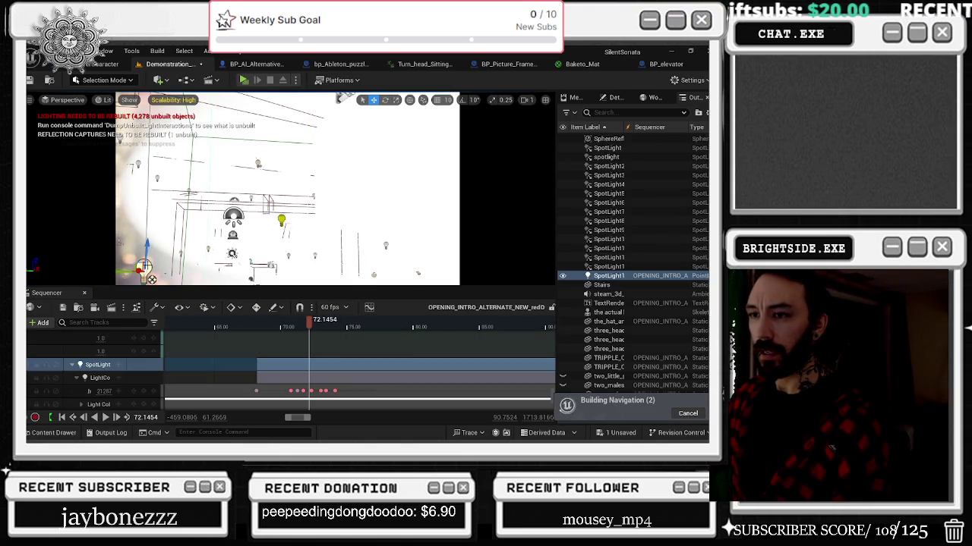
{"action": "scroll", "coordinate": [302, 384], "scroll_direction": "down", "scroll_amount": 5}
{"action": "scroll", "coordinate": [302, 389], "scroll_direction": "up", "scroll_amount": 3, "text": "ctrl"}
{"action": "left_click", "coordinate": [276, 325]}
{"action": "mouse_move", "coordinate": [276, 325]}
{"action": "left_mouse_down"}
{"action": "mouse_move", "coordinate": [217, 327]}
{"action": "mouse_move", "coordinate": [269, 332]}
{"action": "mouse_move", "coordinate": [276, 404]}
{"action": "left_mouse_up"}
Shift the spotlight's location keys later and scrub back to check the retimed light
{"action": "left_click_drag", "start_coordinate": [266, 370], "coordinate": [327, 370]}
{"action": "left_click", "coordinate": [309, 328]}
{"action": "left_click_drag", "start_coordinate": [308, 331], "coordinate": [252, 330]}
Refine the location keys to sit 0.35 seconds later, then jump to about 54 seconds
{"action": "left_click_drag", "start_coordinate": [286, 369], "coordinate": [256, 370]}
{"action": "left_click_drag", "start_coordinate": [300, 328], "coordinate": [289, 329]}
{"action": "left_click_drag", "start_coordinate": [267, 370], "coordinate": [288, 371]}
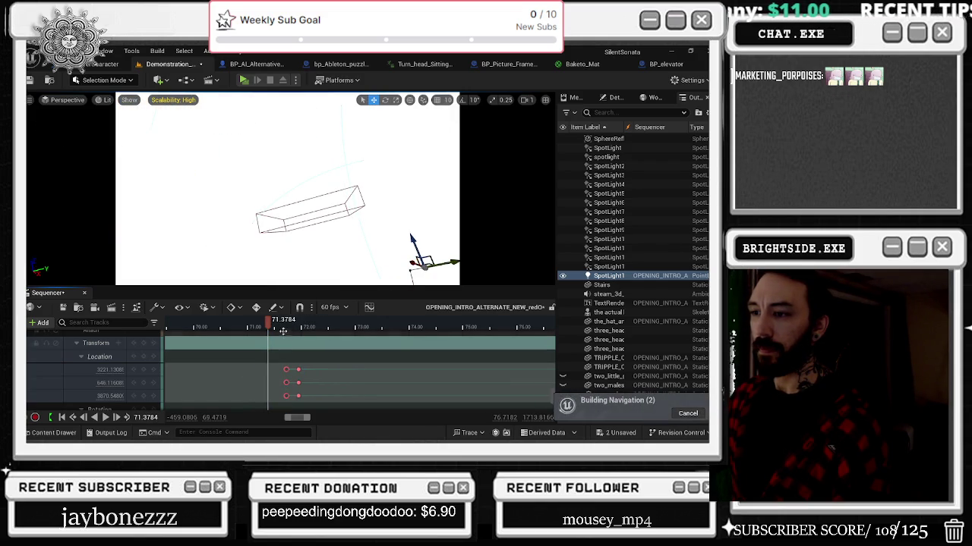
{"action": "mouse_move", "coordinate": [258, 328]}
{"action": "left_mouse_down"}
{"action": "mouse_move", "coordinate": [231, 328]}
{"action": "mouse_move", "coordinate": [329, 329]}
{"action": "left_mouse_up"}
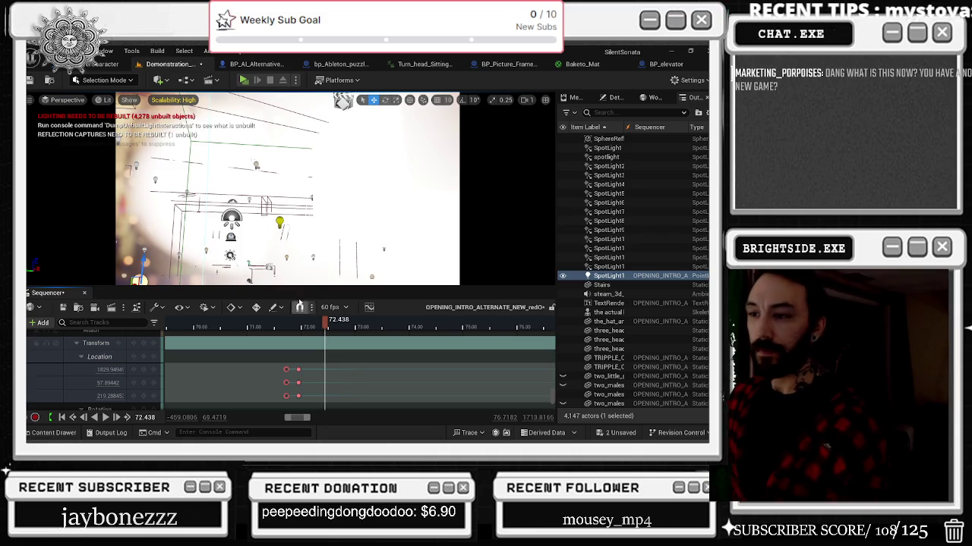
{"action": "scroll", "coordinate": [304, 356], "scroll_direction": "down", "scroll_amount": 5}
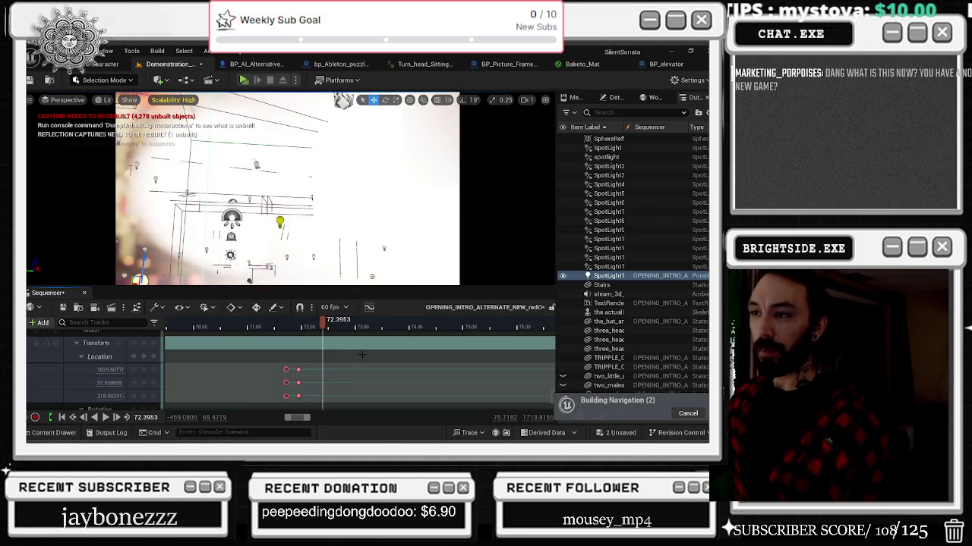
{"action": "scroll", "coordinate": [351, 361], "scroll_direction": "down", "scroll_amount": 5}
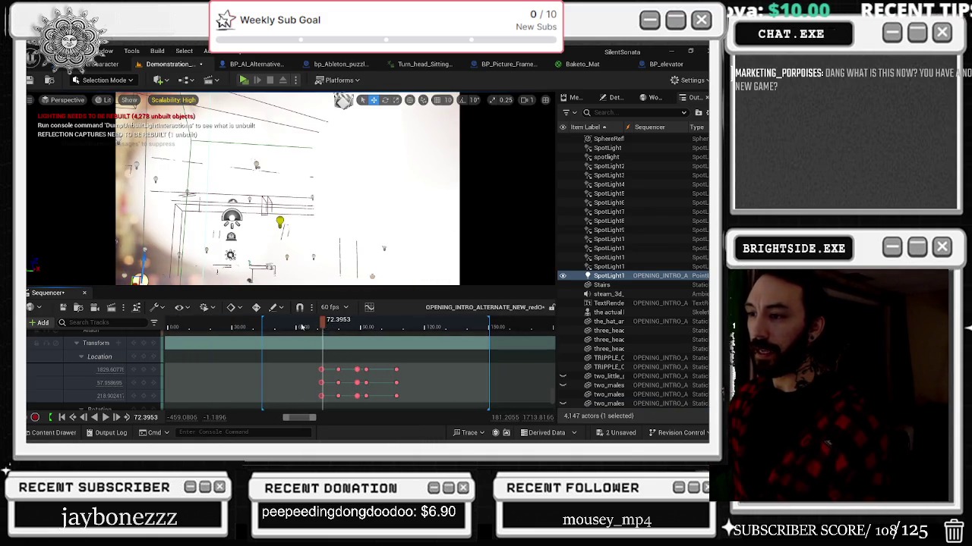
{"action": "left_click", "coordinate": [283, 328]}
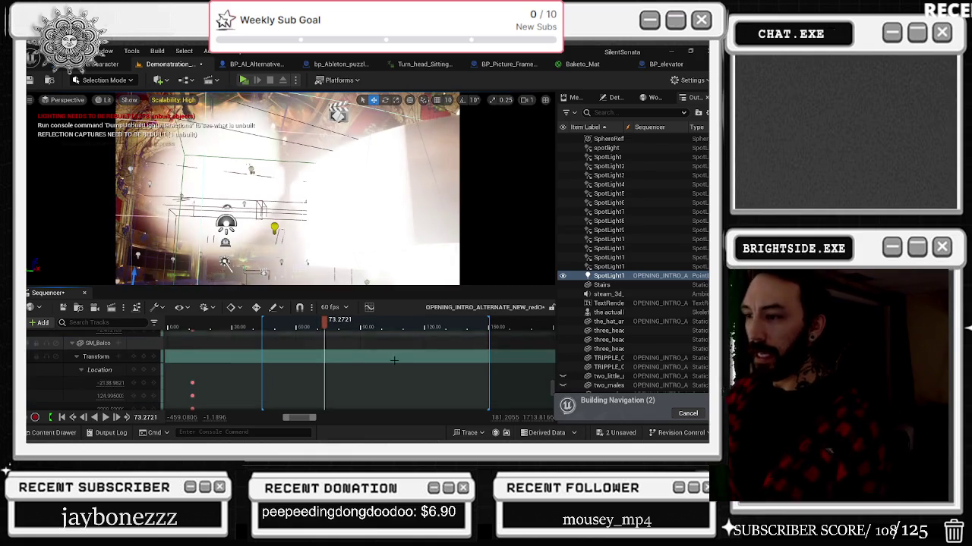
Scrub the playhead between about 71 and 72.2 seconds, settling near 71.95 seconds
{"action": "left_click", "coordinate": [320, 325]}
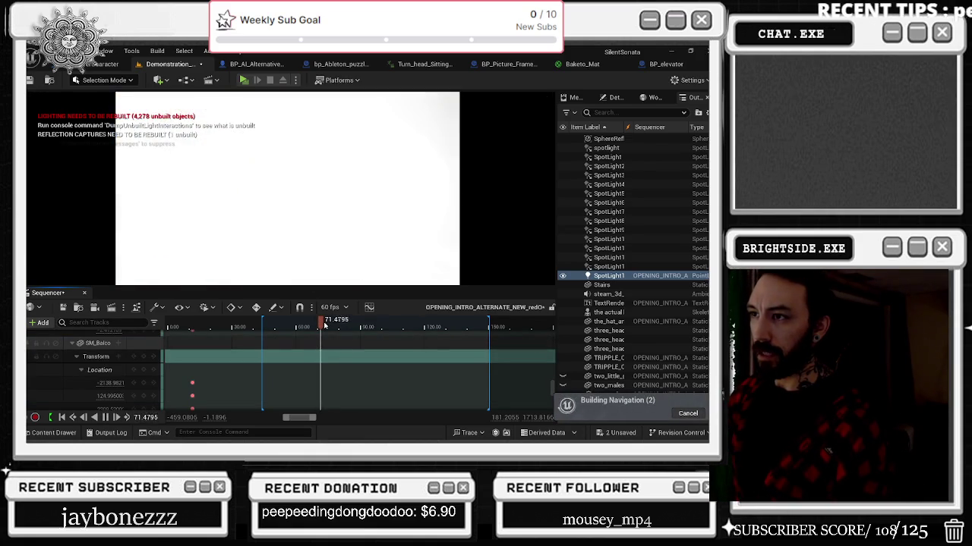
{"action": "left_click_drag", "start_coordinate": [323, 325], "coordinate": [210, 327]}
{"action": "scroll", "coordinate": [327, 334], "scroll_direction": "up", "scroll_amount": 3}
{"action": "scroll", "coordinate": [323, 325], "scroll_direction": "up", "scroll_amount": 5}
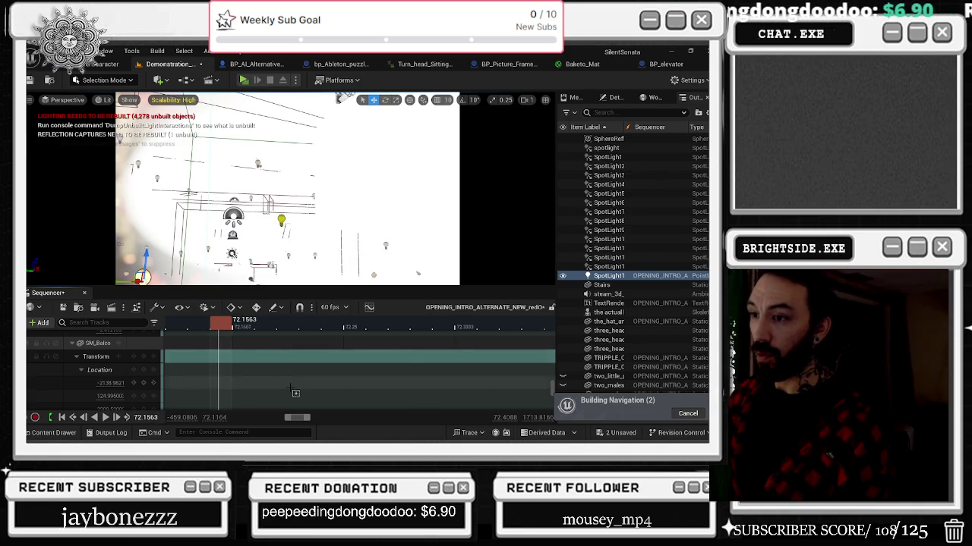
{"action": "scroll", "coordinate": [295, 393], "scroll_direction": "left", "scroll_amount": 5}
{"action": "left_click_drag", "start_coordinate": [416, 326], "coordinate": [216, 327]}
{"action": "scroll", "coordinate": [297, 324], "scroll_direction": "left", "scroll_amount": 5}
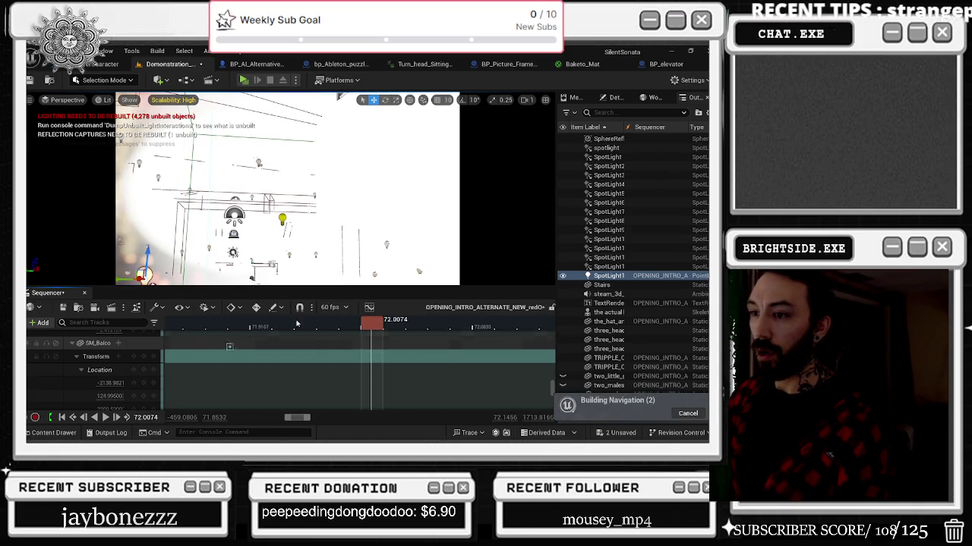
{"action": "mouse_move", "coordinate": [371, 324]}
{"action": "left_mouse_down"}
{"action": "mouse_move", "coordinate": [190, 328]}
{"action": "mouse_move", "coordinate": [421, 328]}
{"action": "mouse_move", "coordinate": [364, 327]}
{"action": "mouse_move", "coordinate": [386, 328]}
{"action": "mouse_move", "coordinate": [380, 334]}
{"action": "left_mouse_up"}
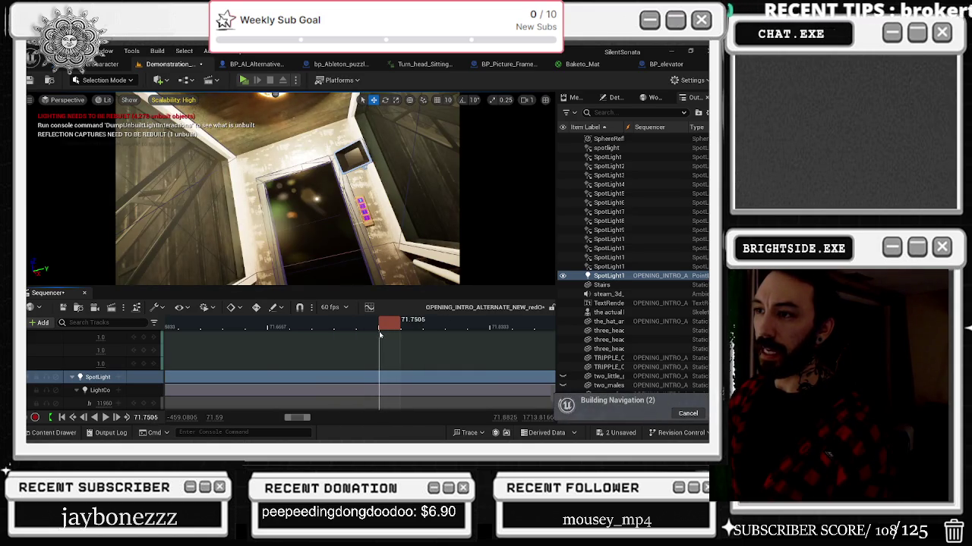
Scroll to the SpotLight Location track and pan the timeline onto its keys near 71.75 seconds
{"action": "scroll", "coordinate": [383, 345], "scroll_direction": "down", "scroll_amount": 5}
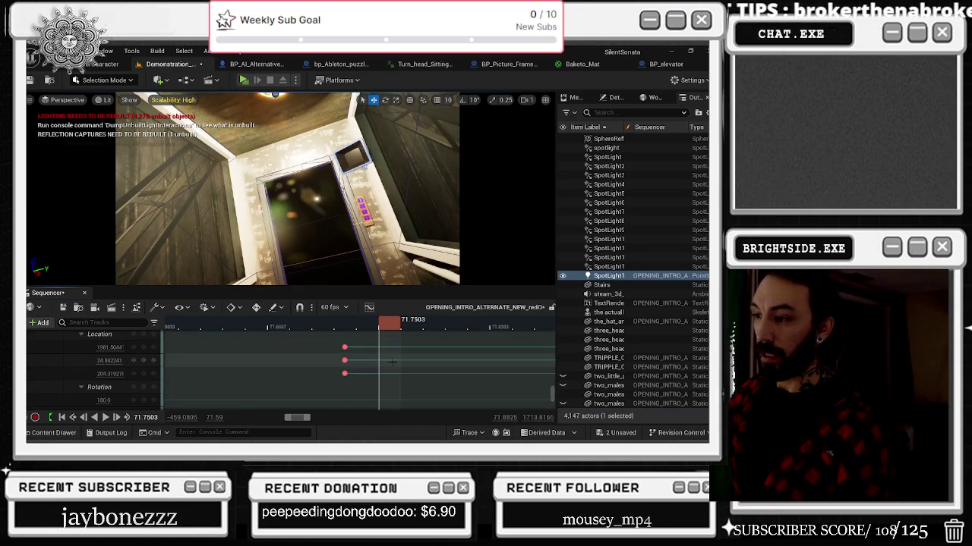
{"action": "mouse_move", "coordinate": [407, 366]}
{"action": "left_mouse_down"}
{"action": "mouse_move", "coordinate": [219, 354]}
{"action": "mouse_move", "coordinate": [339, 349]}
{"action": "mouse_move", "coordinate": [258, 345]}
{"action": "mouse_move", "coordinate": [274, 376]}
{"action": "mouse_move", "coordinate": [270, 349]}
{"action": "mouse_move", "coordinate": [305, 351]}
{"action": "mouse_move", "coordinate": [310, 326]}
{"action": "left_mouse_up"}
{"action": "scroll", "coordinate": [306, 326], "scroll_direction": "up", "scroll_amount": 5}
{"action": "mouse_move", "coordinate": [311, 346]}
{"action": "left_mouse_down"}
{"action": "mouse_move", "coordinate": [299, 328]}
{"action": "mouse_move", "coordinate": [312, 328]}
{"action": "mouse_move", "coordinate": [301, 346]}
{"action": "left_mouse_up"}
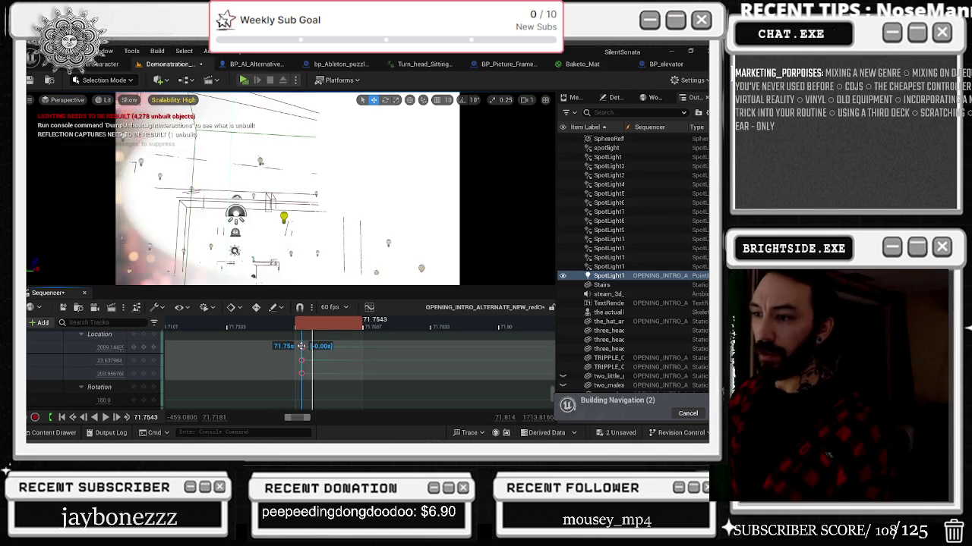
Set the playhead to about 71.75 seconds and box-select the later pair of Location keys
{"action": "left_click", "coordinate": [303, 326]}
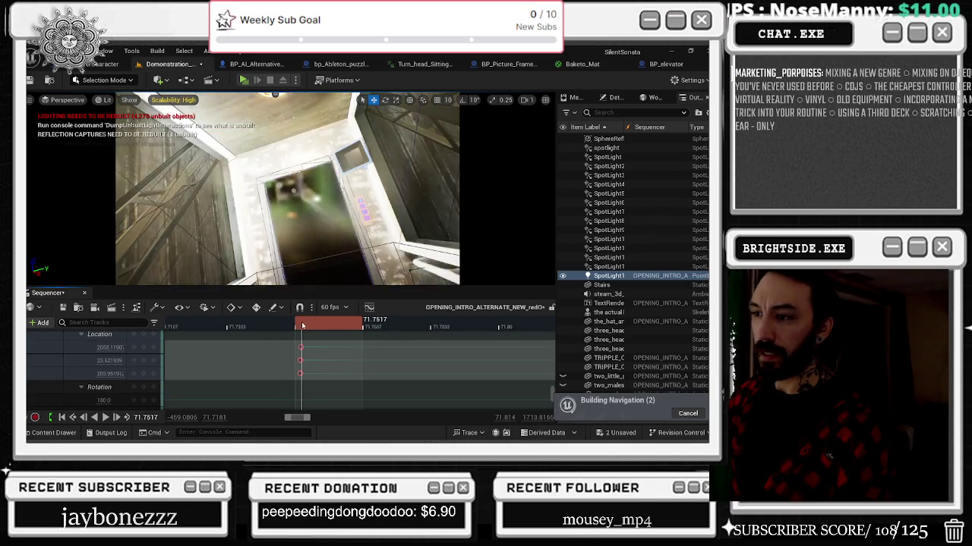
{"action": "left_click_drag", "start_coordinate": [303, 326], "coordinate": [305, 325]}
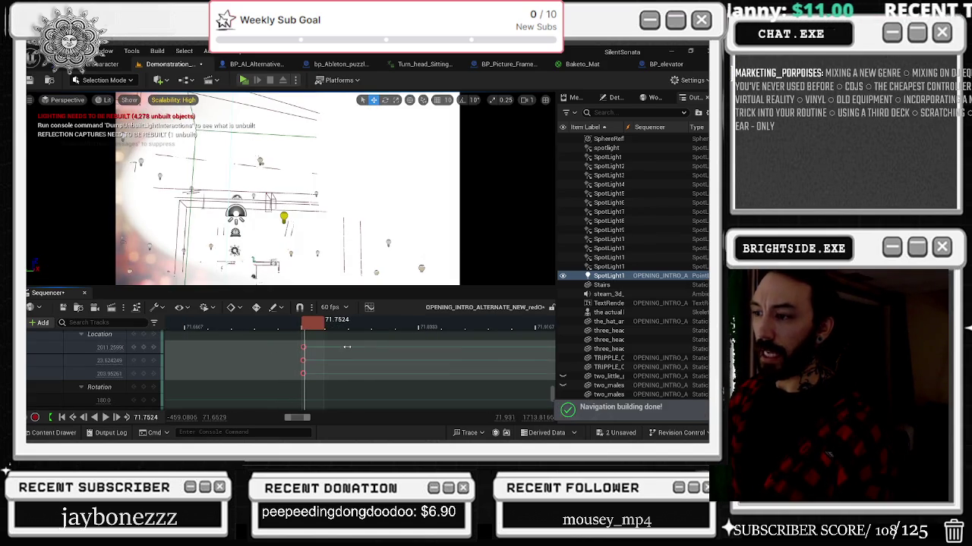
{"action": "scroll", "coordinate": [326, 334], "scroll_direction": "down", "scroll_amount": 3}
{"action": "mouse_move", "coordinate": [363, 343]}
{"action": "left_mouse_down"}
{"action": "mouse_move", "coordinate": [373, 374]}
{"action": "mouse_move", "coordinate": [334, 349]}
{"action": "mouse_move", "coordinate": [306, 348]}
{"action": "left_mouse_up"}
Scrub around the keys near 71.75 seconds to preview the light, stepping back to the previous key
{"action": "scroll", "coordinate": [305, 349], "scroll_direction": "up", "scroll_amount": 3}
{"action": "scroll", "coordinate": [305, 349], "scroll_direction": "up", "scroll_amount": 3}
{"action": "left_click", "coordinate": [227, 327]}
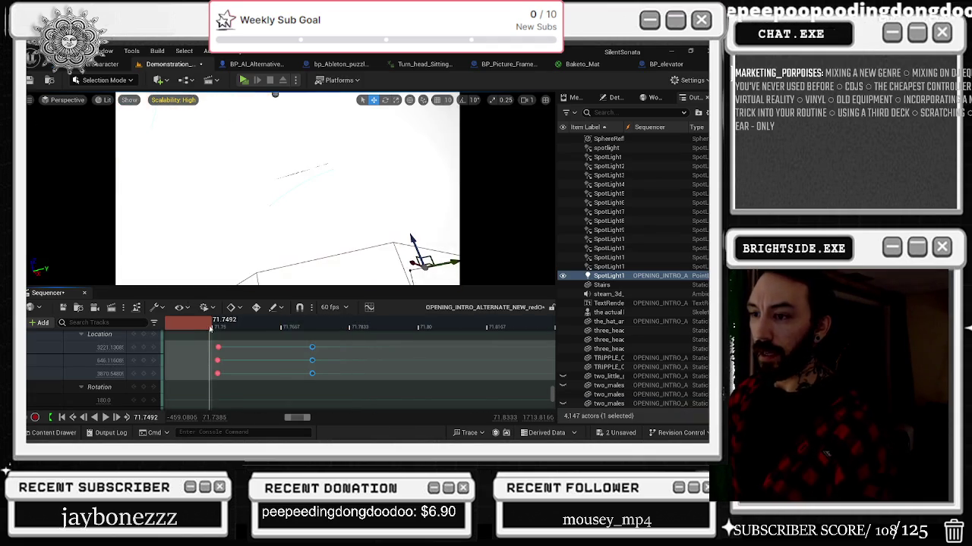
{"action": "mouse_move", "coordinate": [227, 328]}
{"action": "left_mouse_down"}
{"action": "mouse_move", "coordinate": [240, 328]}
{"action": "mouse_move", "coordinate": [201, 325]}
{"action": "mouse_move", "coordinate": [291, 328]}
{"action": "left_mouse_up"}
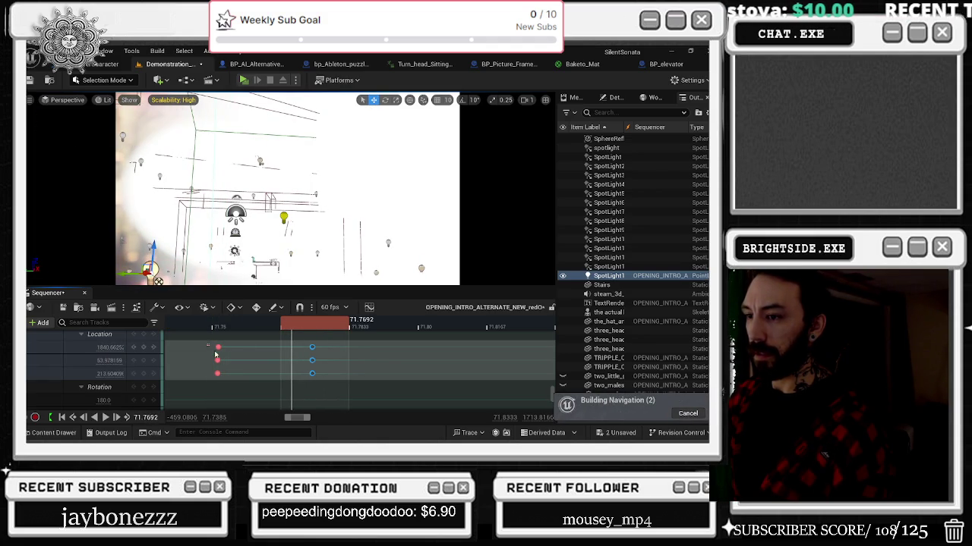
{"action": "key", "text": "comma"}
Undo the trial move of the spotlight's Location keys with Ctrl+Z
{"action": "scroll", "coordinate": [250, 365], "scroll_direction": "down", "scroll_amount": 3}
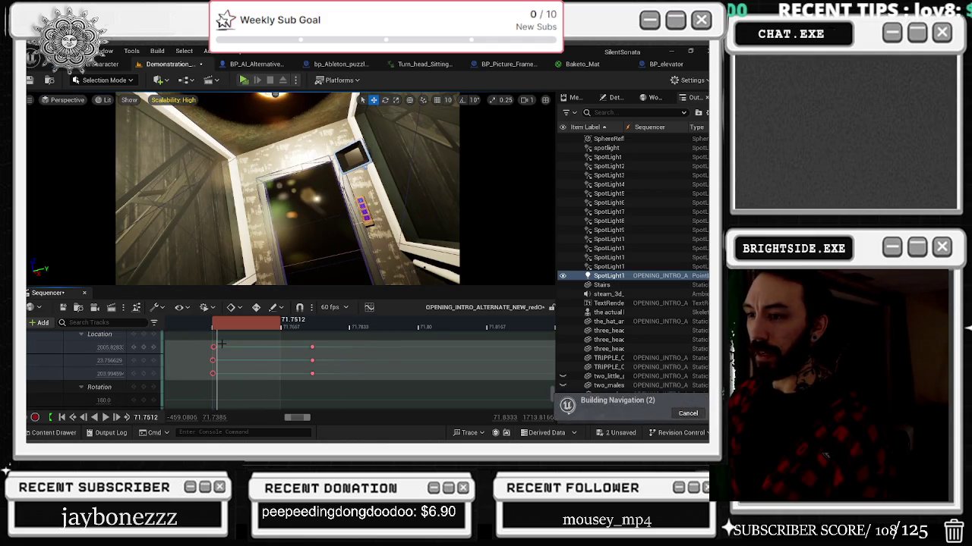
{"action": "key", "text": "ctrl+z"}
{"action": "scroll", "coordinate": [243, 347], "scroll_direction": "down", "scroll_amount": 3}
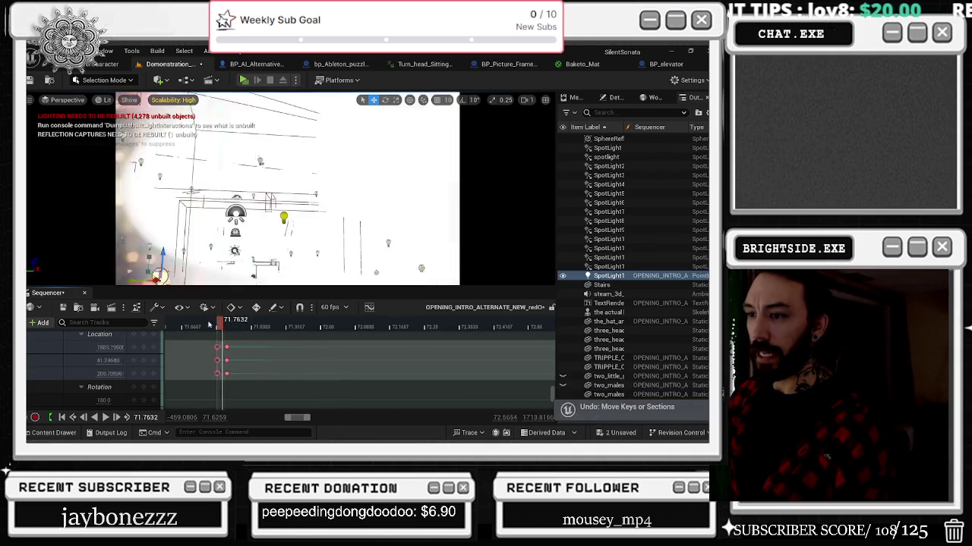
{"action": "scroll", "coordinate": [255, 359], "scroll_direction": "up", "scroll_amount": 2}
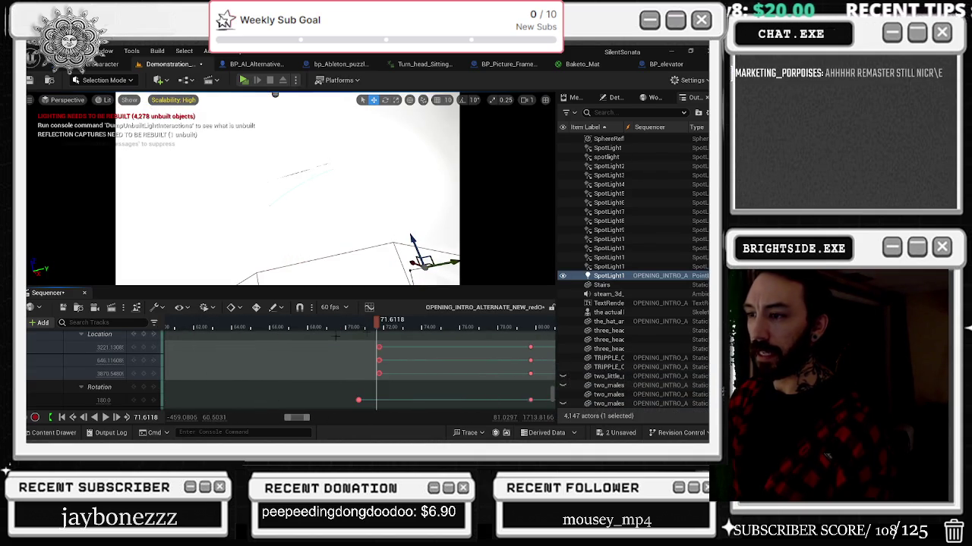
Rewind the playhead to about 67.5 seconds, then scrub forward to about 63 seconds to review timing
{"action": "left_click_drag", "start_coordinate": [382, 320], "coordinate": [285, 325]}
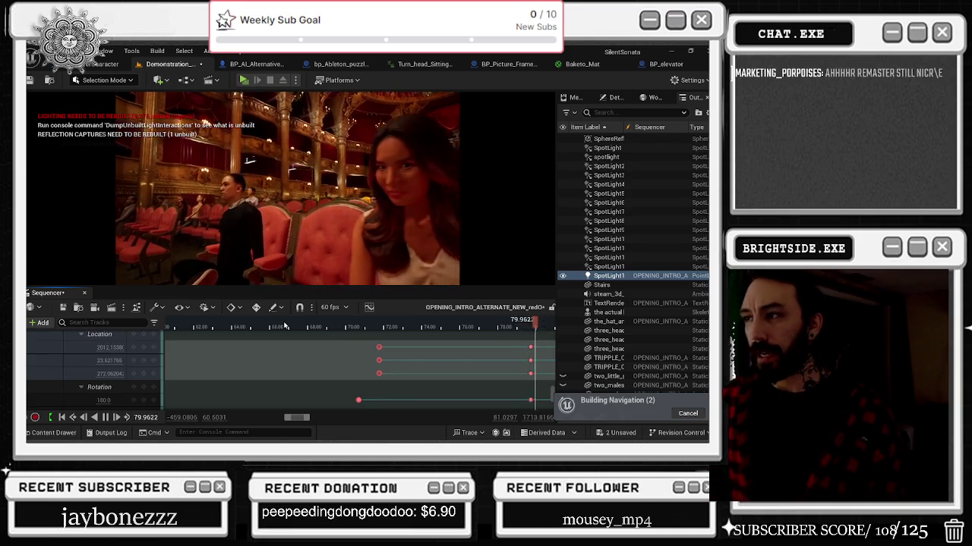
{"action": "scroll", "coordinate": [327, 377], "scroll_direction": "down", "scroll_amount": 5}
{"action": "scroll", "coordinate": [315, 380], "scroll_direction": "down", "scroll_amount": 2}
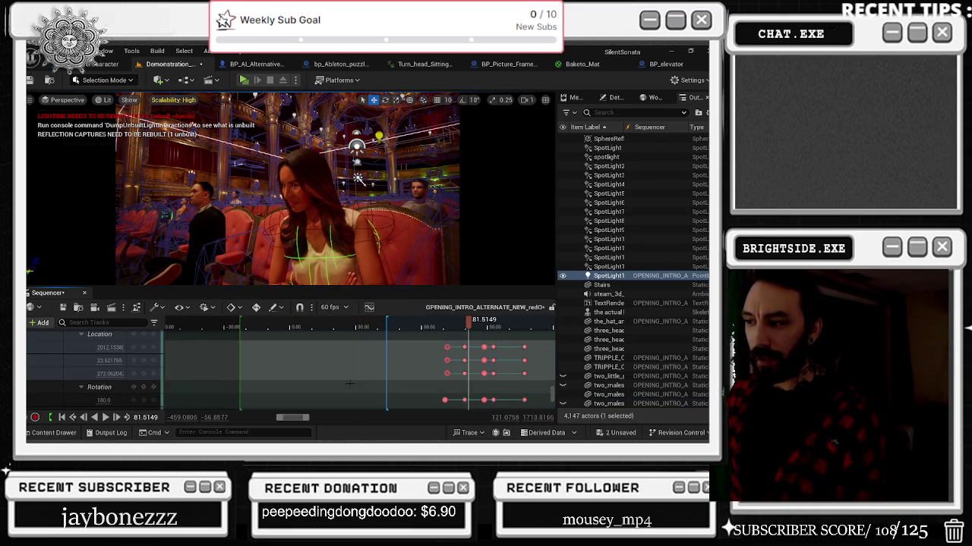
{"action": "left_click", "coordinate": [293, 325]}
{"action": "mouse_move", "coordinate": [304, 338]}
{"action": "left_mouse_down"}
{"action": "mouse_move", "coordinate": [411, 337]}
{"action": "mouse_move", "coordinate": [507, 355]}
{"action": "mouse_move", "coordinate": [427, 365]}
{"action": "left_mouse_up"}
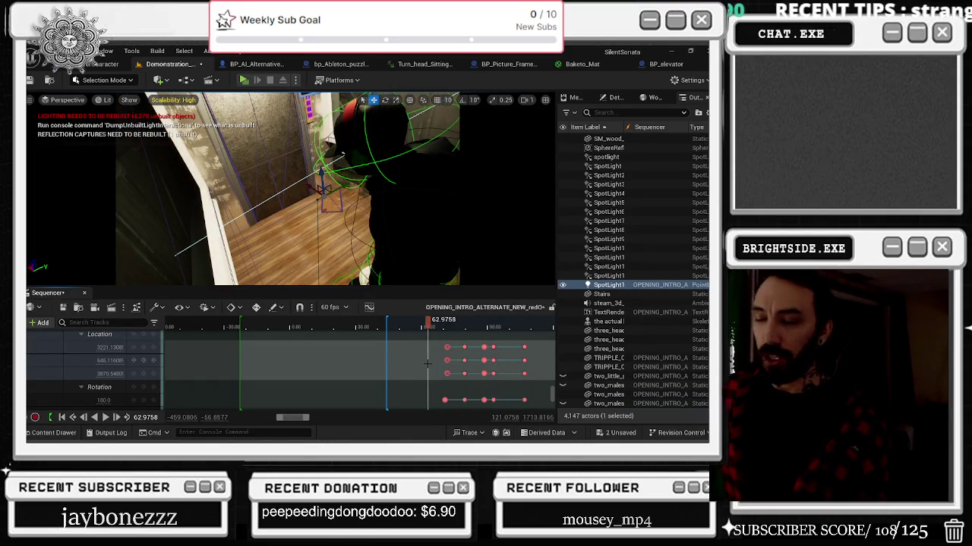
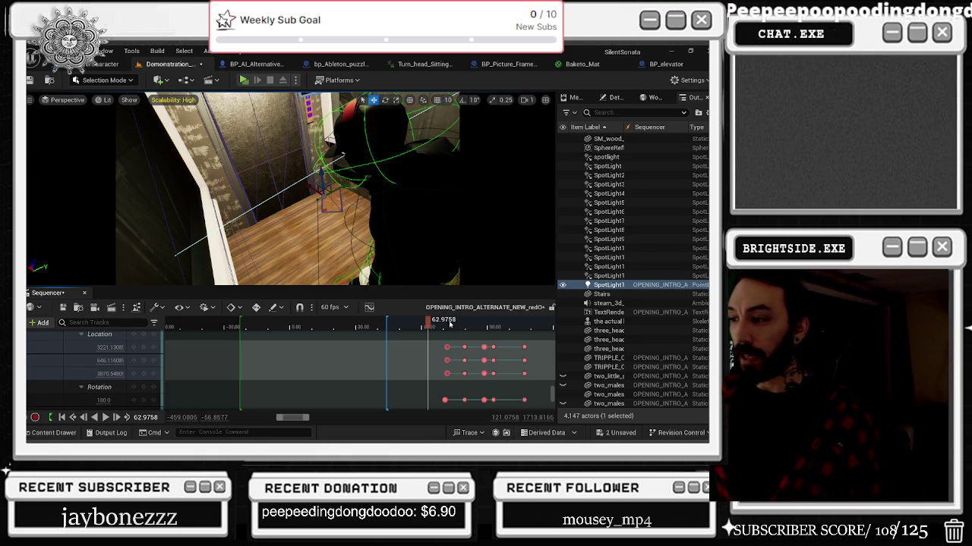
Jump the playhead forward then back and watch the intro from elevator shot to stage character
{"action": "left_click", "coordinate": [449, 326]}
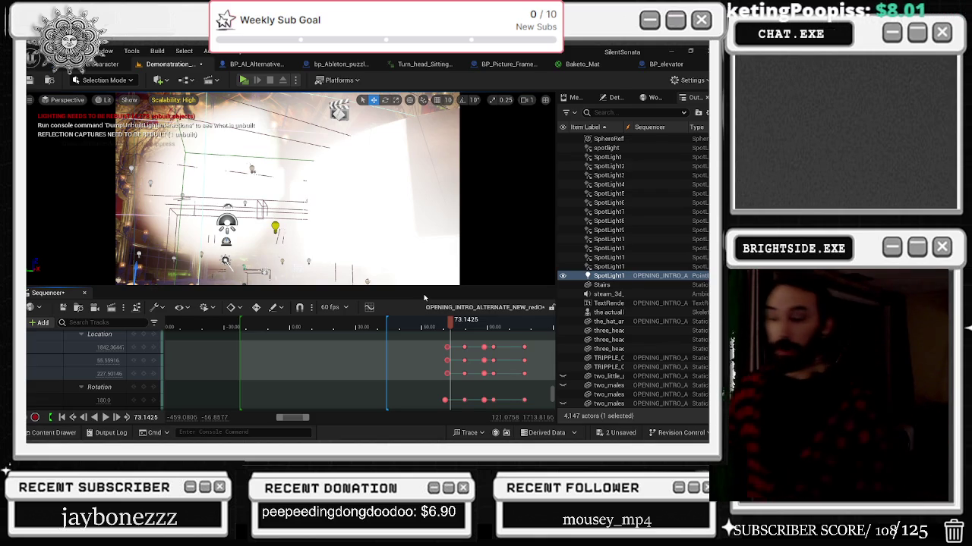
{"action": "left_click", "coordinate": [430, 325]}
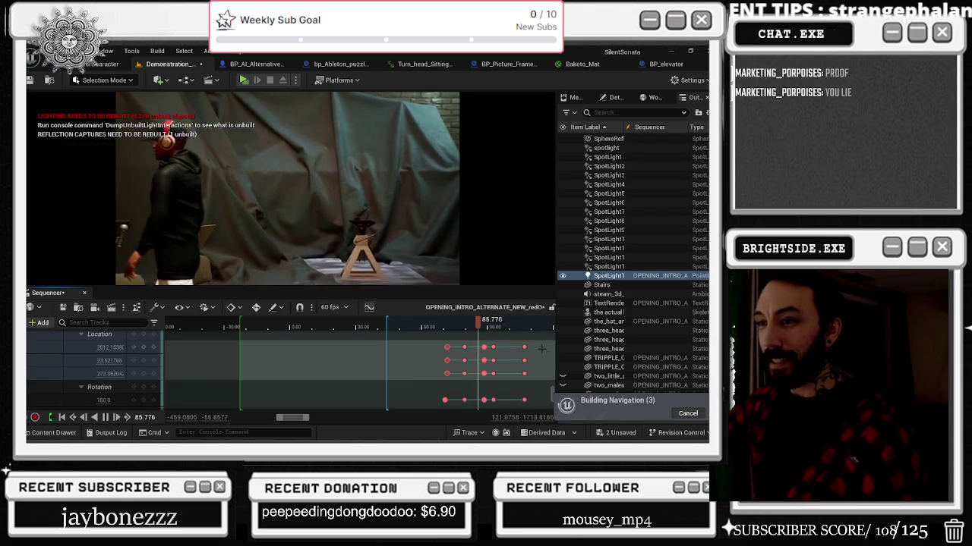
Scrub back to the elevator shot and frame 74, replaying the theatre shots several times
{"action": "key", "text": "space"}
{"action": "left_click_drag", "start_coordinate": [474, 326], "coordinate": [465, 330]}
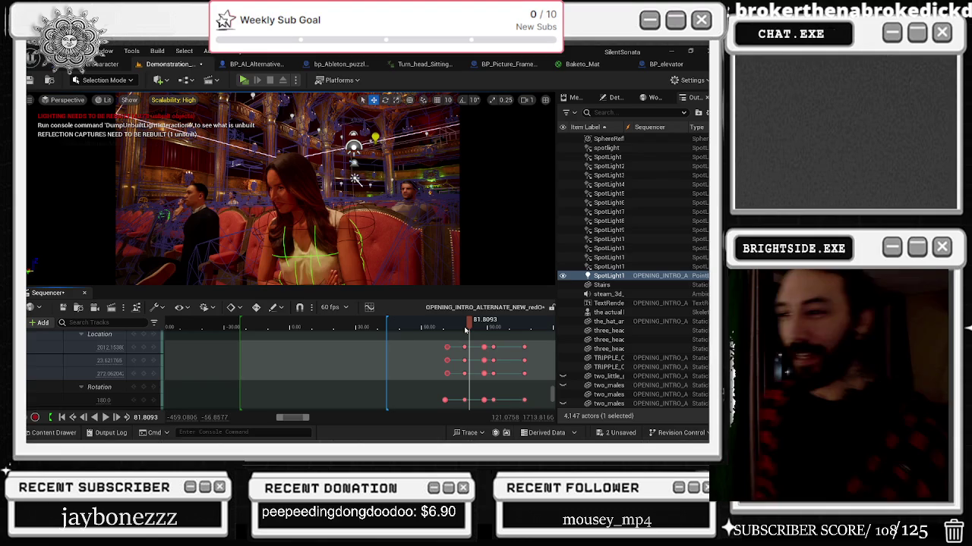
{"action": "left_click_drag", "start_coordinate": [484, 326], "coordinate": [453, 328]}
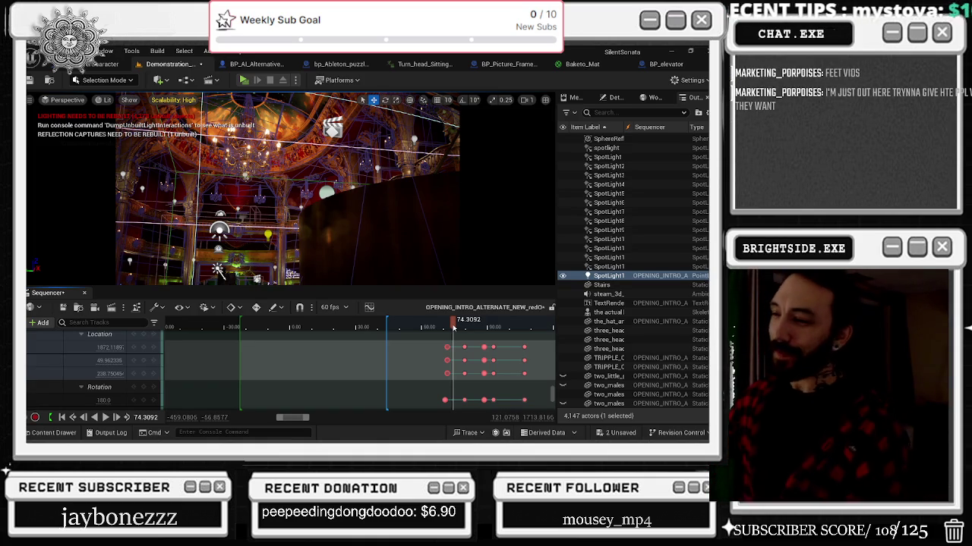
{"action": "left_click_drag", "start_coordinate": [453, 328], "coordinate": [443, 327]}
{"action": "key", "text": "space"}
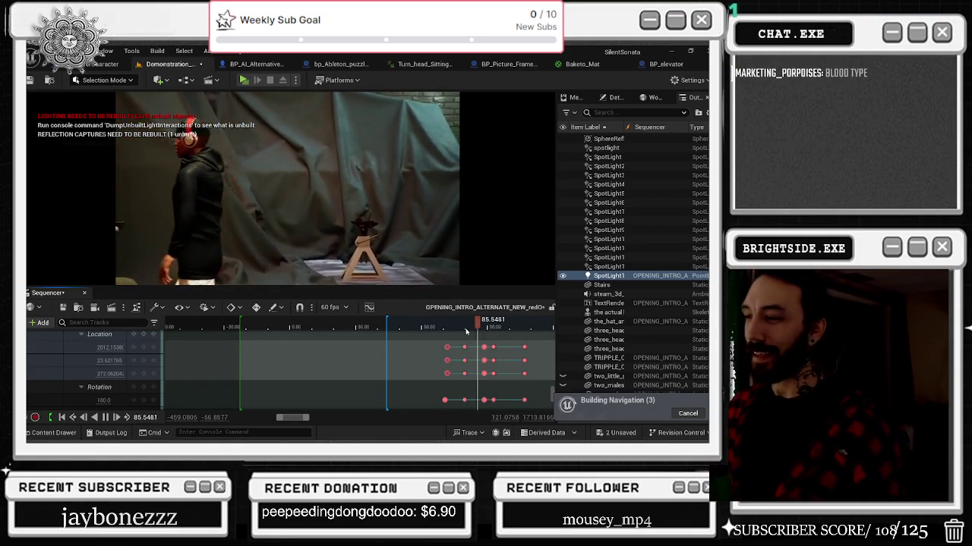
{"action": "left_click", "coordinate": [450, 331]}
{"action": "key", "text": "space"}
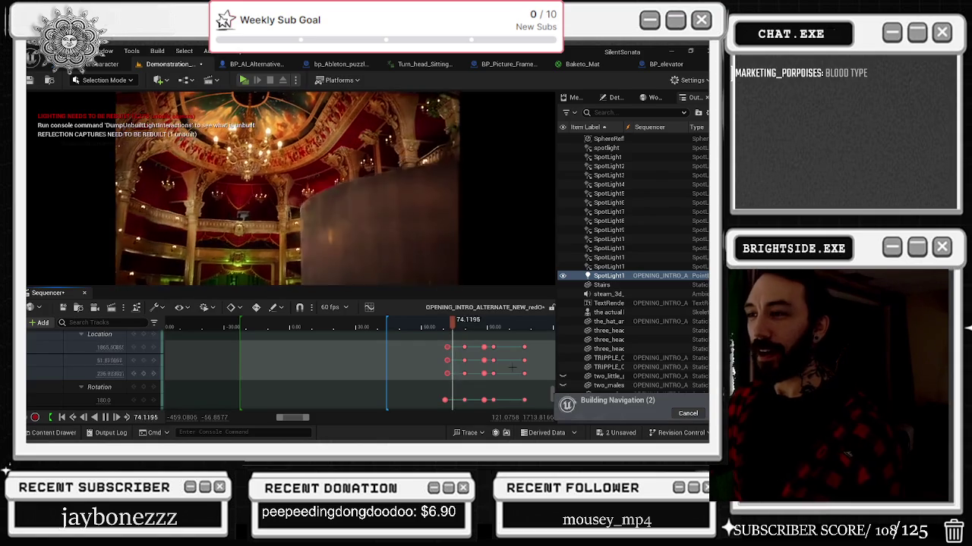
{"action": "left_click", "coordinate": [453, 324]}
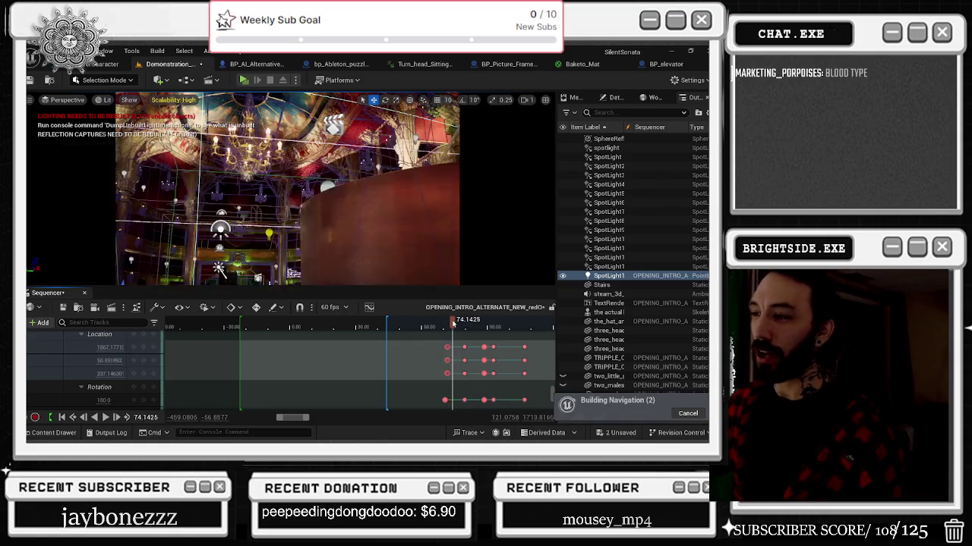
{"action": "key", "text": "space"}
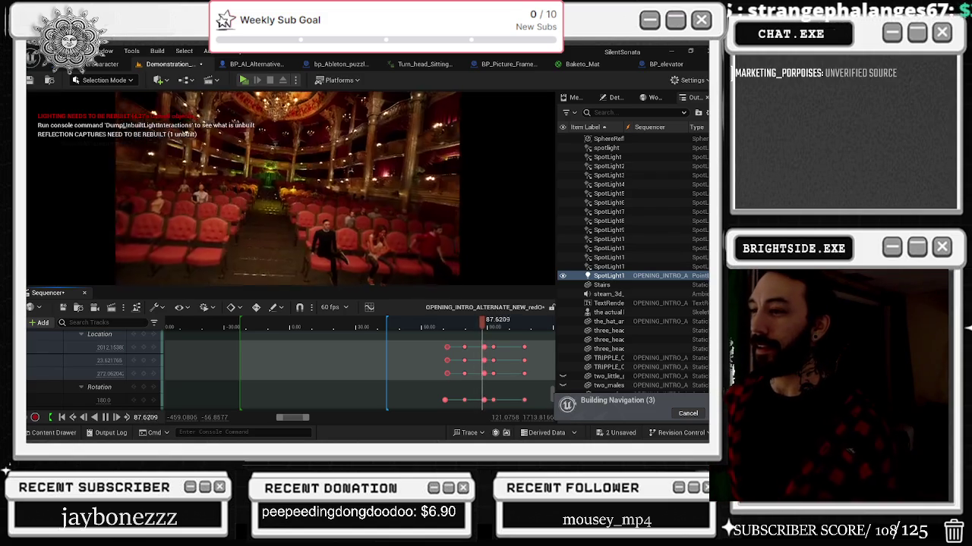
{"action": "left_click", "coordinate": [440, 326]}
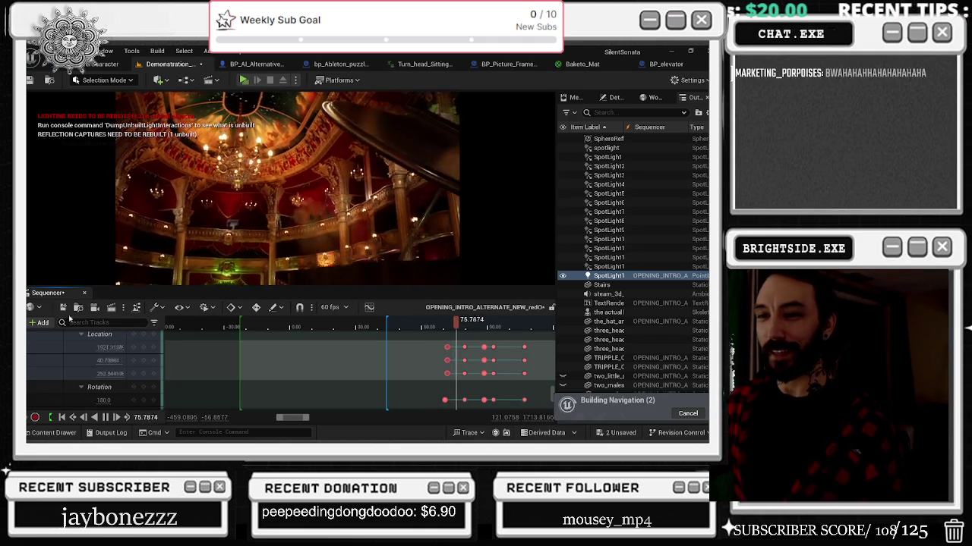
Save the modified Demonstration_OPERA_MAIN level and sequence with Save Selected
{"action": "key", "text": "ctrl+s"}
{"action": "left_click", "coordinate": [621, 433]}
{"action": "left_click", "coordinate": [442, 348]}
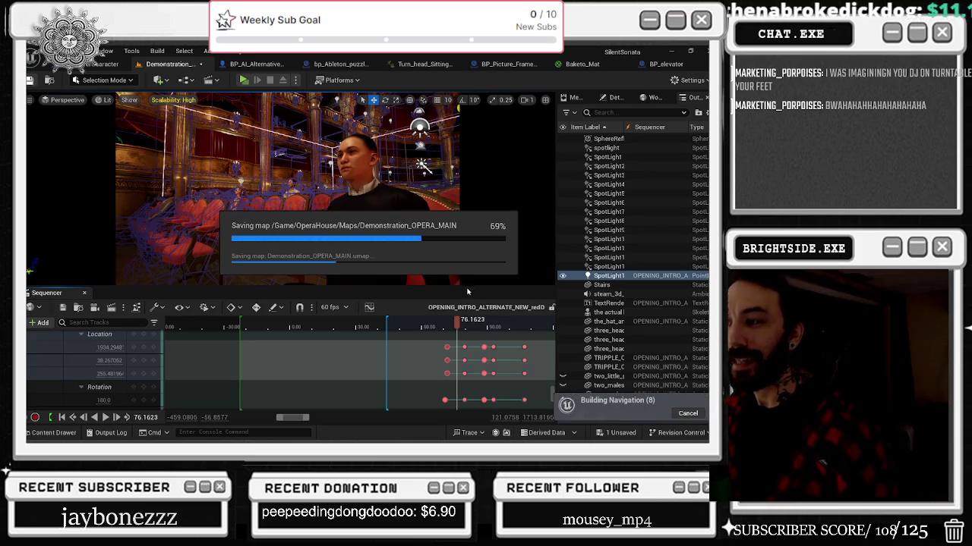
Rewind the playhead to about frame 68 and play the intro from the elevator shot
{"action": "left_click_drag", "start_coordinate": [457, 320], "coordinate": [439, 323]}
{"action": "key", "text": "space"}
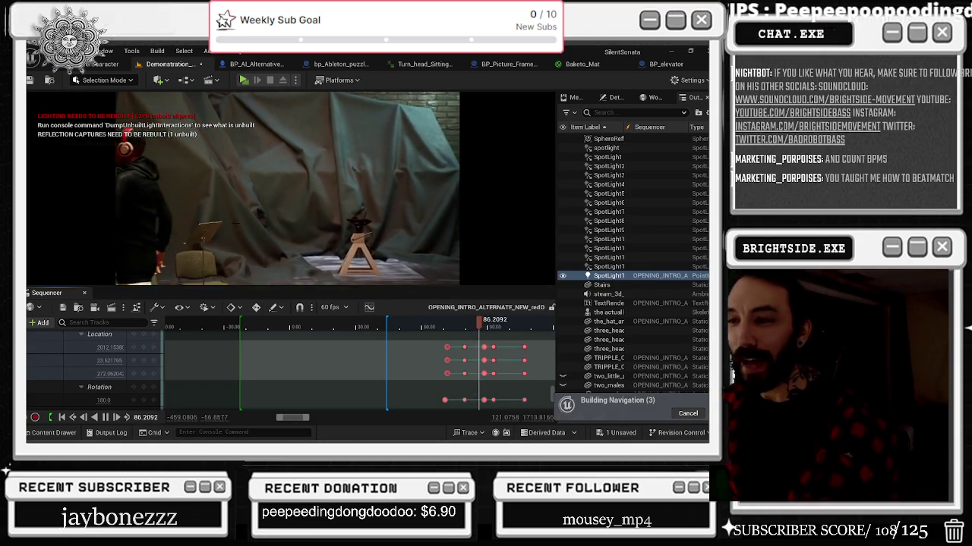
Scrub back through frames 76 and 68, then play the intro from the elevator shot
{"action": "left_click_drag", "start_coordinate": [488, 331], "coordinate": [459, 327]}
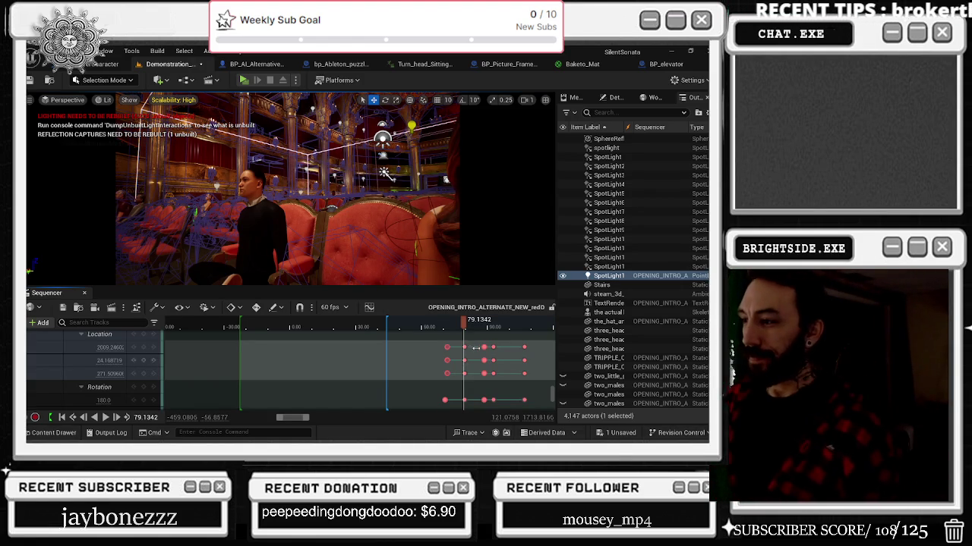
{"action": "left_click_drag", "start_coordinate": [462, 323], "coordinate": [455, 323]}
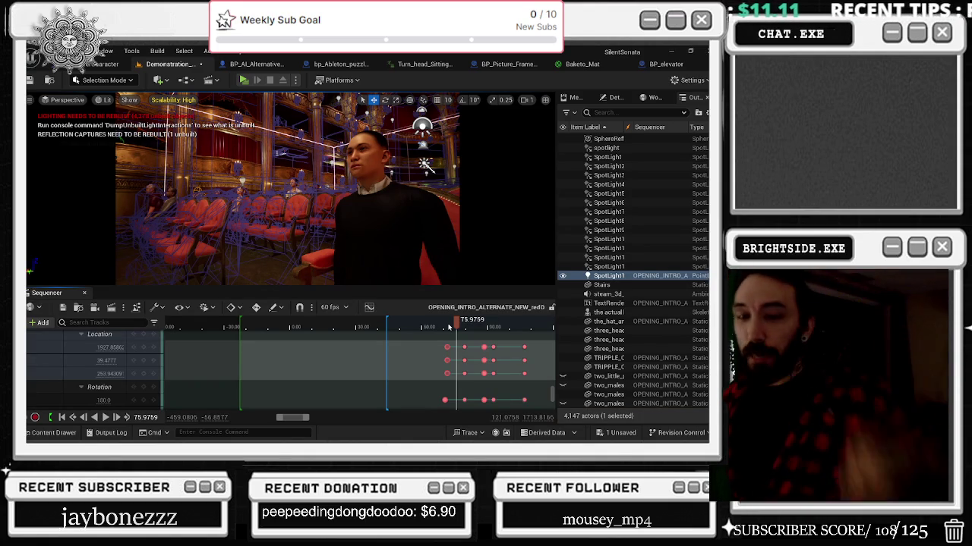
{"action": "left_click_drag", "start_coordinate": [455, 322], "coordinate": [430, 322]}
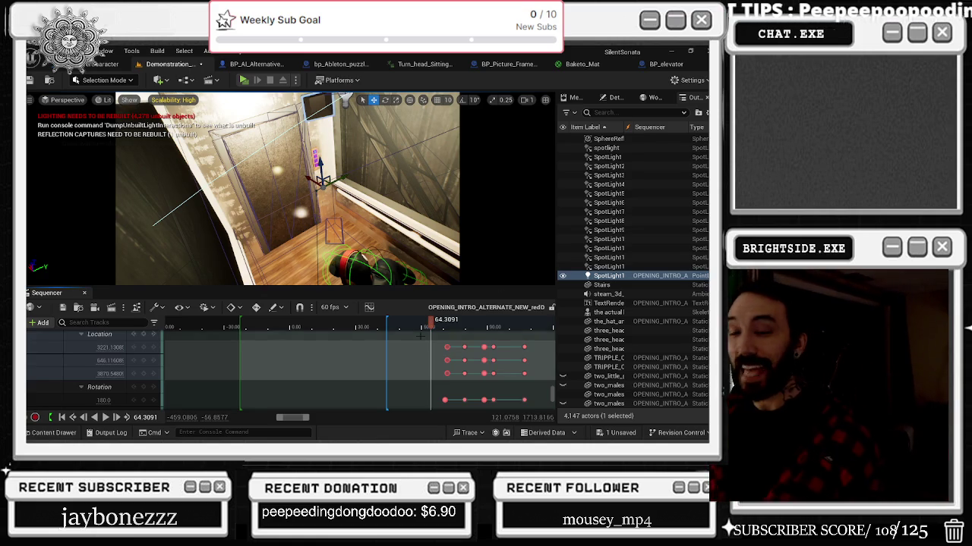
{"action": "key", "text": "space"}
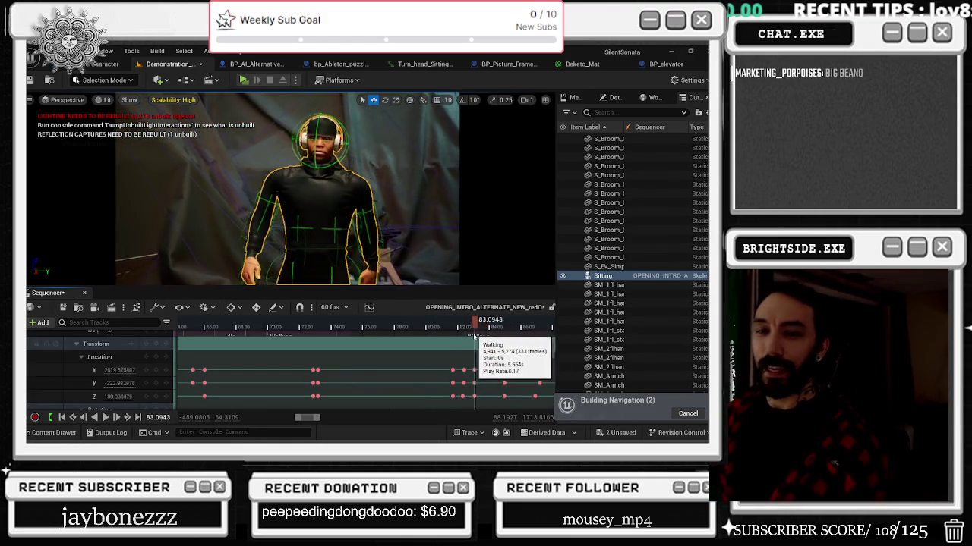
Shift the Sitting keyframes near frames 82 and 82.5 earlier and play to check timing
{"action": "left_click_drag", "start_coordinate": [476, 335], "coordinate": [453, 335]}
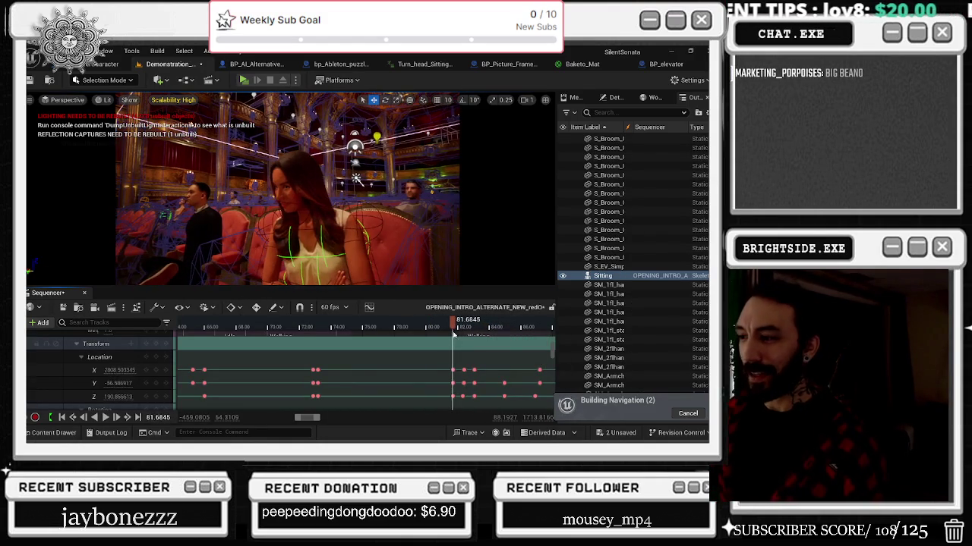
{"action": "mouse_move", "coordinate": [432, 369]}
{"action": "left_mouse_down"}
{"action": "mouse_move", "coordinate": [478, 402]}
{"action": "mouse_move", "coordinate": [425, 396]}
{"action": "left_mouse_up"}
{"action": "left_click", "coordinate": [427, 328]}
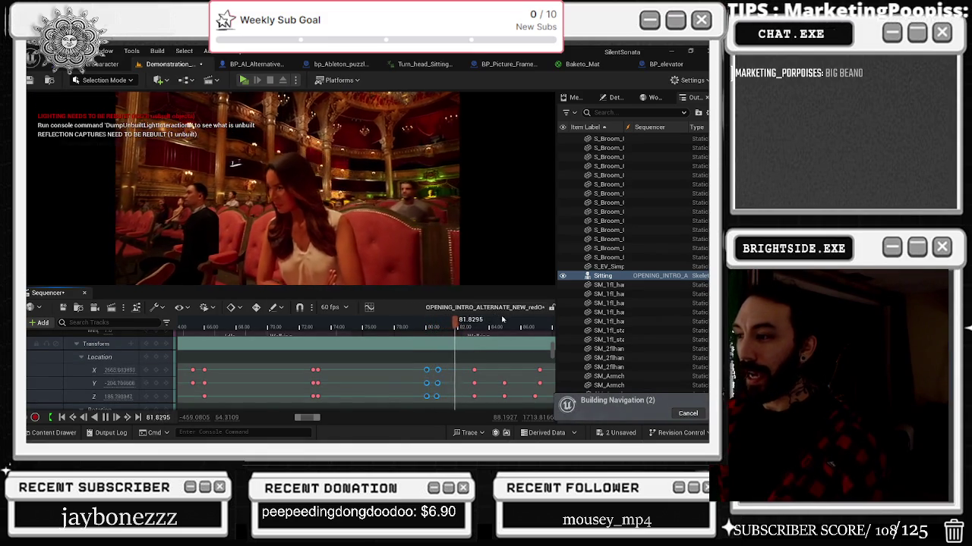
{"action": "left_click", "coordinate": [467, 328]}
{"action": "mouse_move", "coordinate": [482, 365]}
{"action": "left_mouse_down"}
{"action": "mouse_move", "coordinate": [470, 404]}
{"action": "mouse_move", "coordinate": [466, 384]}
{"action": "left_mouse_up"}
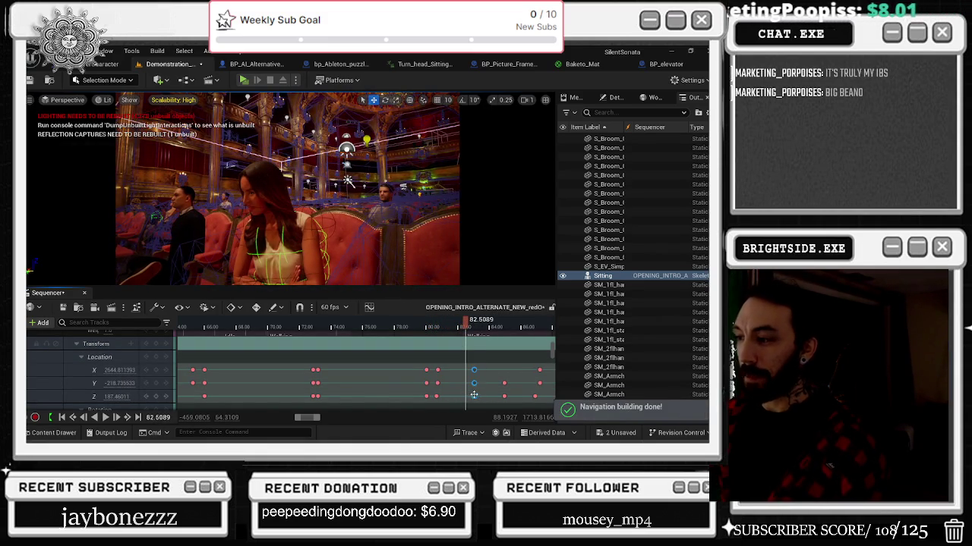
{"action": "left_click", "coordinate": [453, 327]}
{"action": "key", "text": "space"}
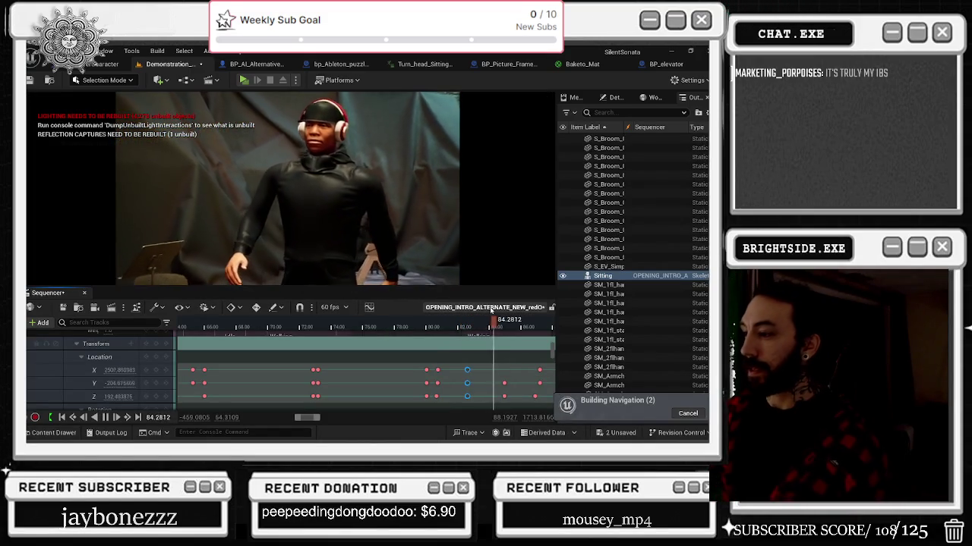
{"action": "key", "text": "space"}
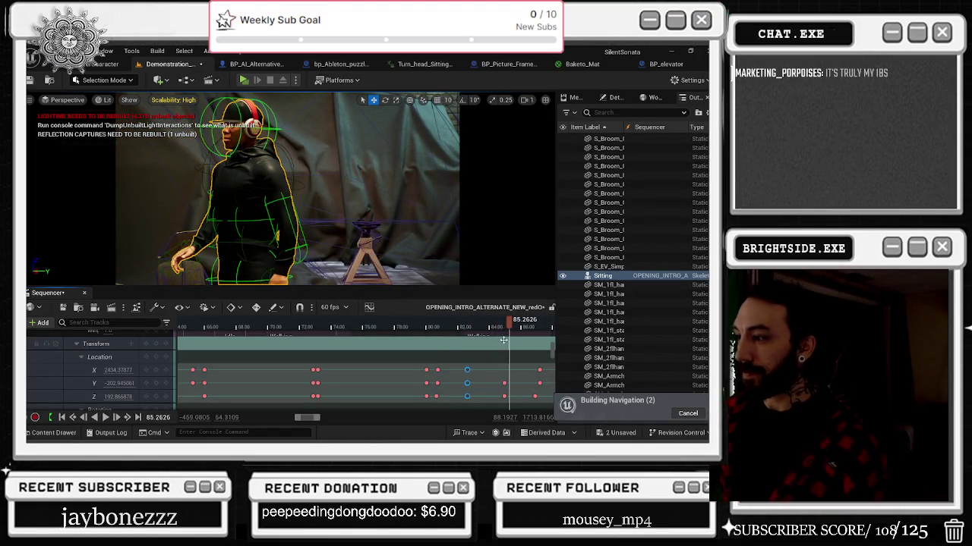
Set Sitting's Y location to -190, nudge it to -188, then switch to the browser
{"action": "left_click", "coordinate": [503, 340]}
{"action": "left_click", "coordinate": [126, 372]}
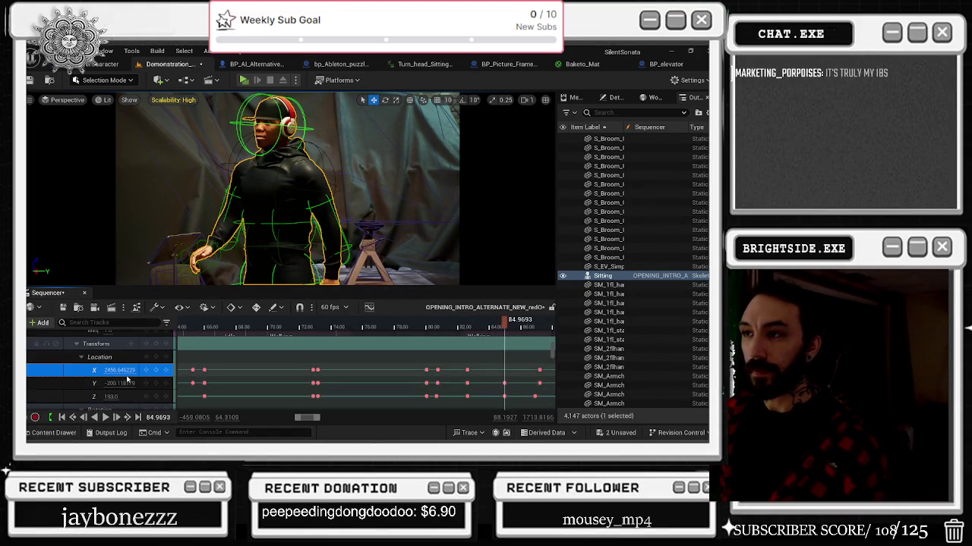
{"action": "left_click", "coordinate": [119, 384]}
{"action": "type", "text": "-190"}
{"action": "key", "text": "Return"}
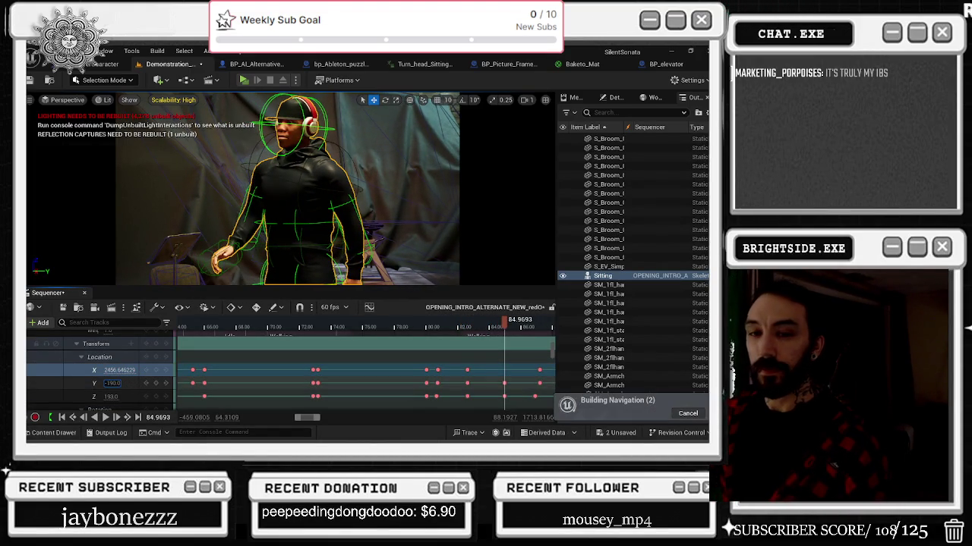
{"action": "left_click_drag", "start_coordinate": [119, 383], "coordinate": [124, 383]}
{"action": "key", "text": "alt+Tab"}
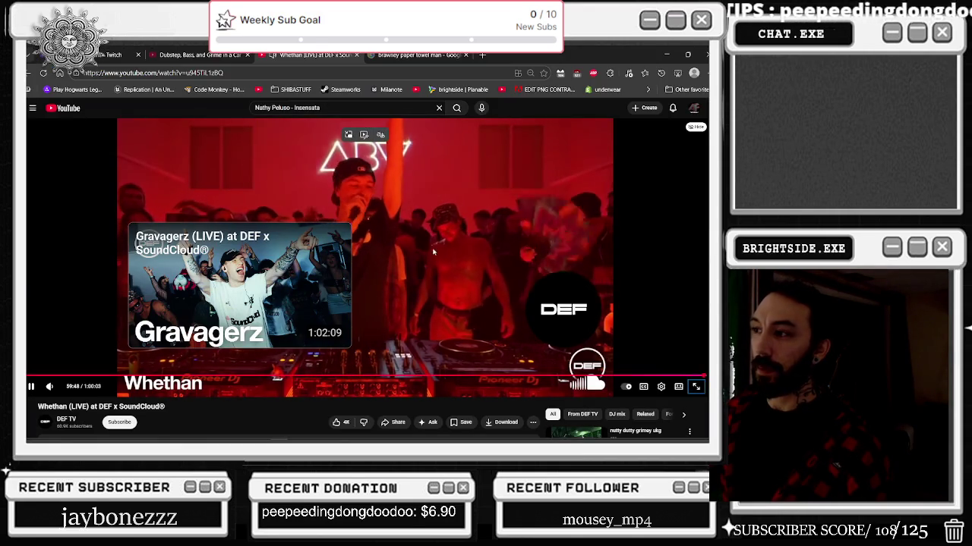
Pause the Whethan DEF set video, ending out of fullscreen at 59:52
{"action": "left_click", "coordinate": [465, 243]}
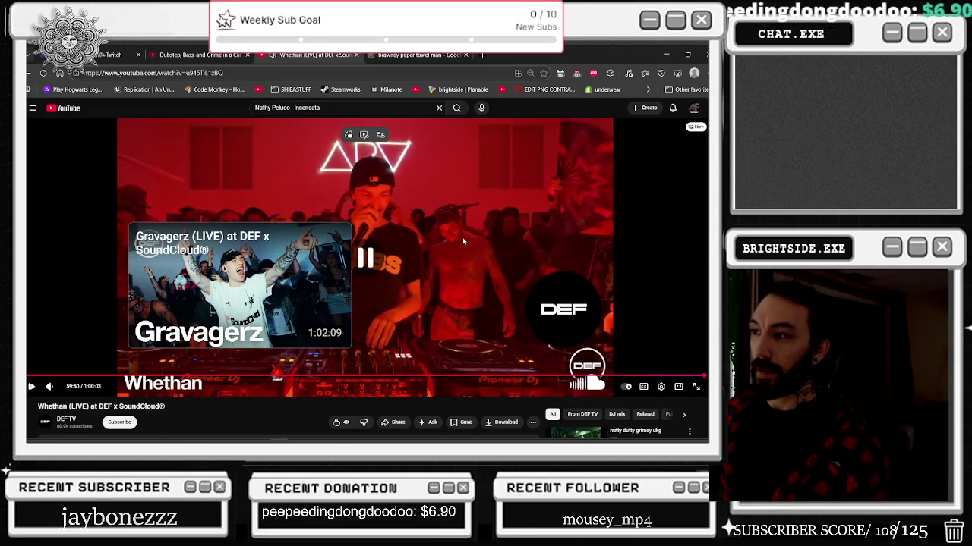
{"action": "key", "text": "f"}
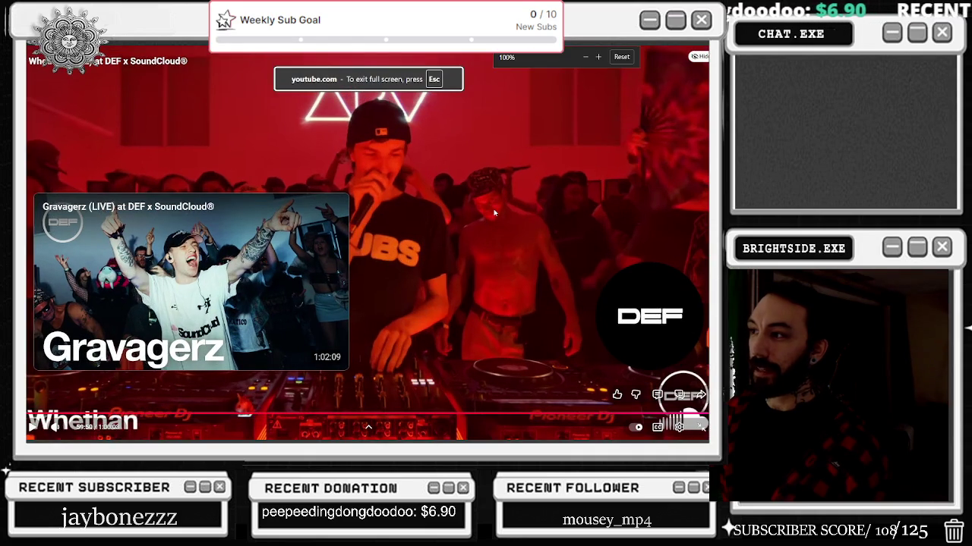
{"action": "left_click", "coordinate": [492, 218]}
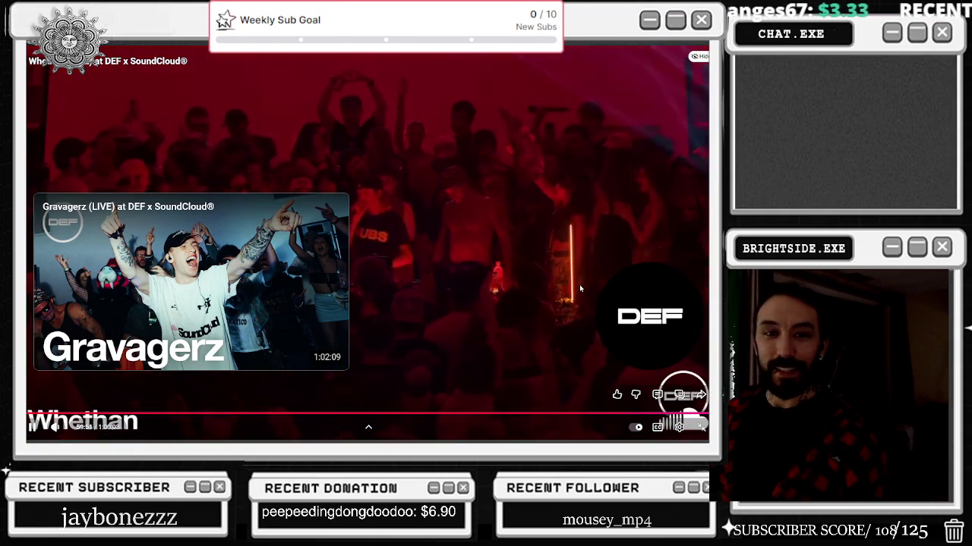
{"action": "double_click", "coordinate": [473, 204]}
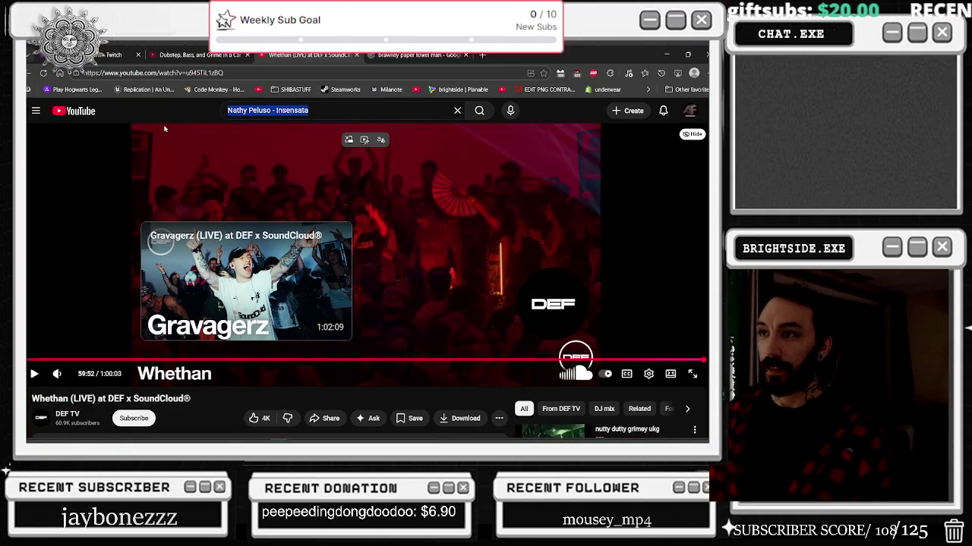
Search YouTube for 'jay and silent bob fart' and open the Strike Back fart scene
{"action": "left_click", "coordinate": [277, 110]}
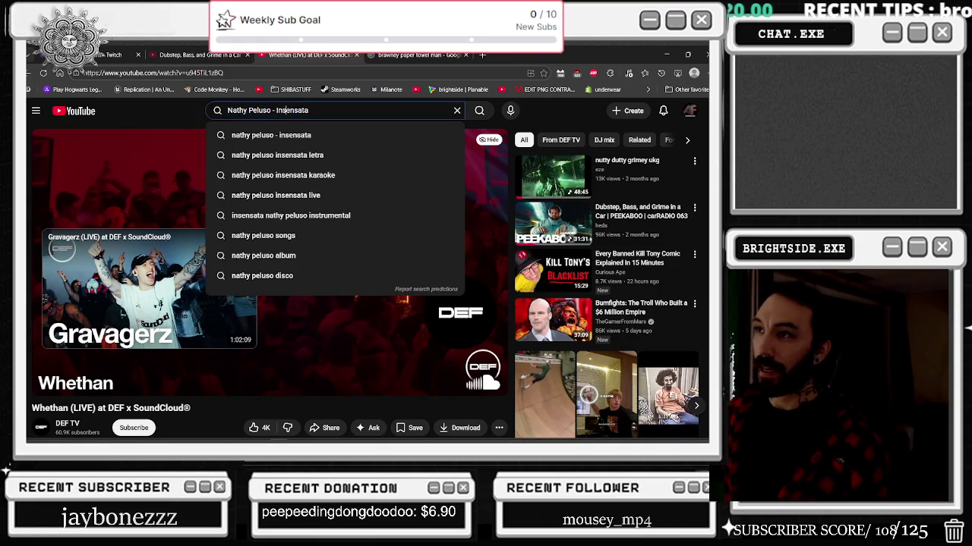
{"action": "type", "text": "ja"}
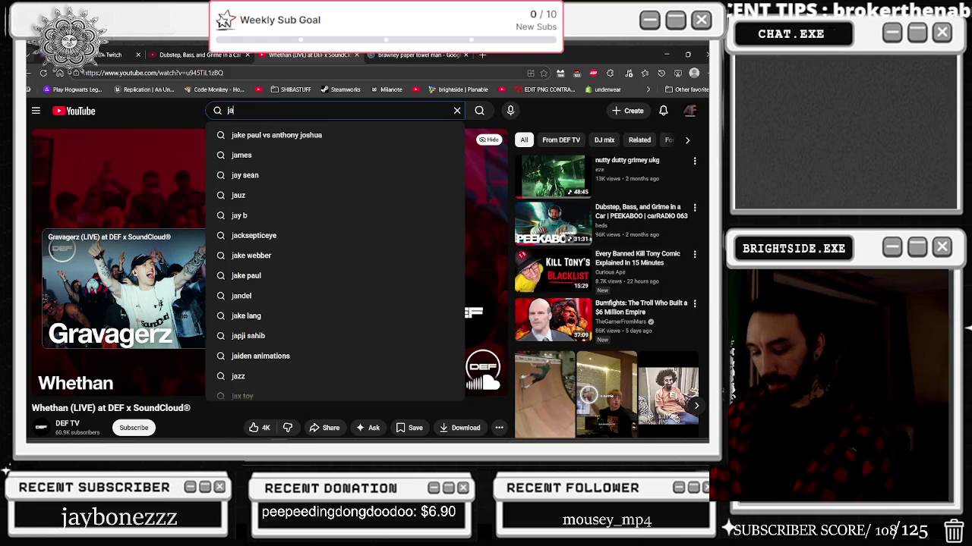
{"action": "type", "text": "y and silent bob "}
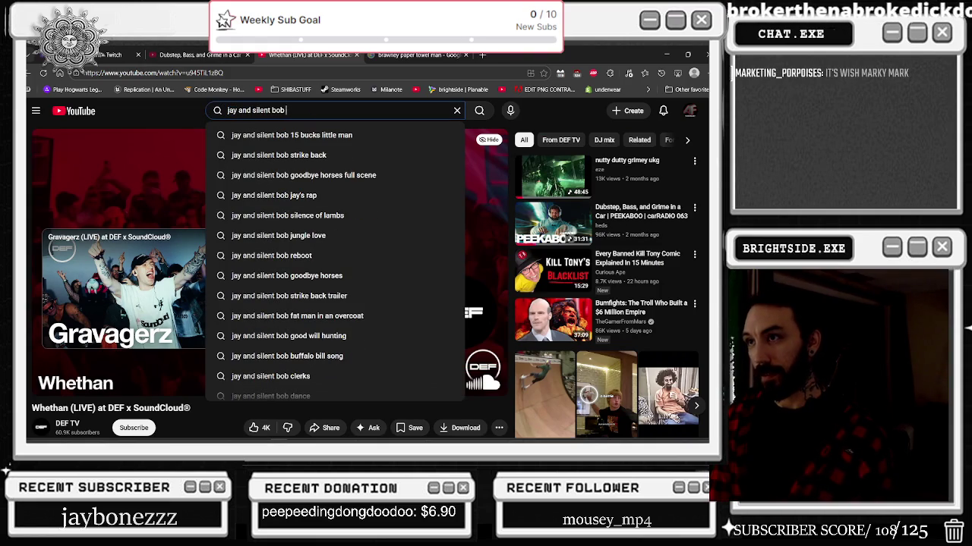
{"action": "type", "text": "fart"}
{"action": "key", "text": "Return"}
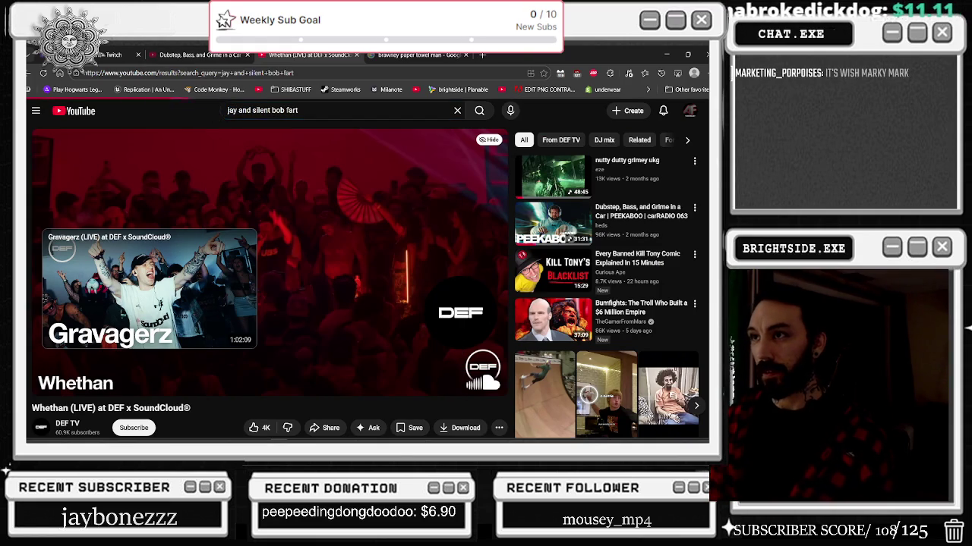
{"action": "left_click", "coordinate": [386, 274]}
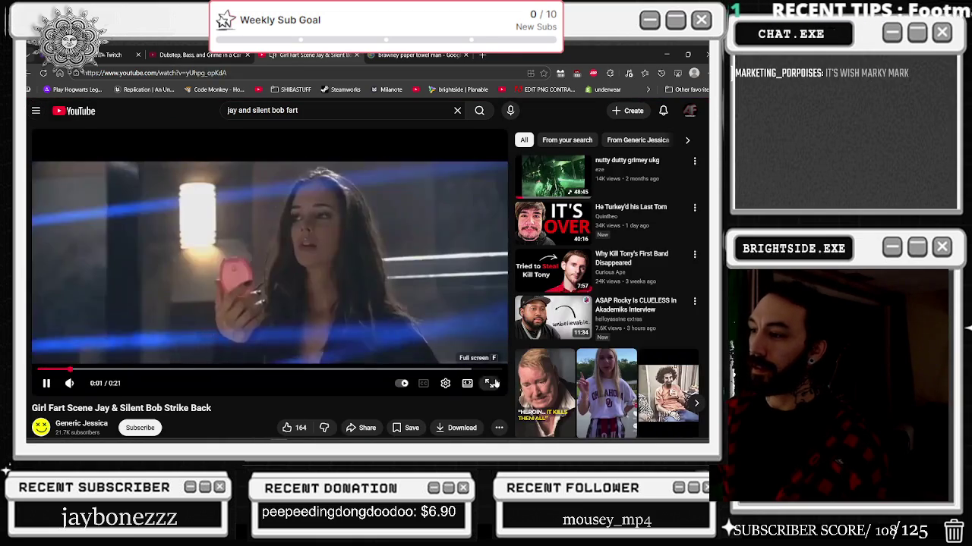
Watch the clip fullscreen, scrub back to 0:11, and pause at 0:13 before exiting fullscreen
{"action": "key", "text": "f"}
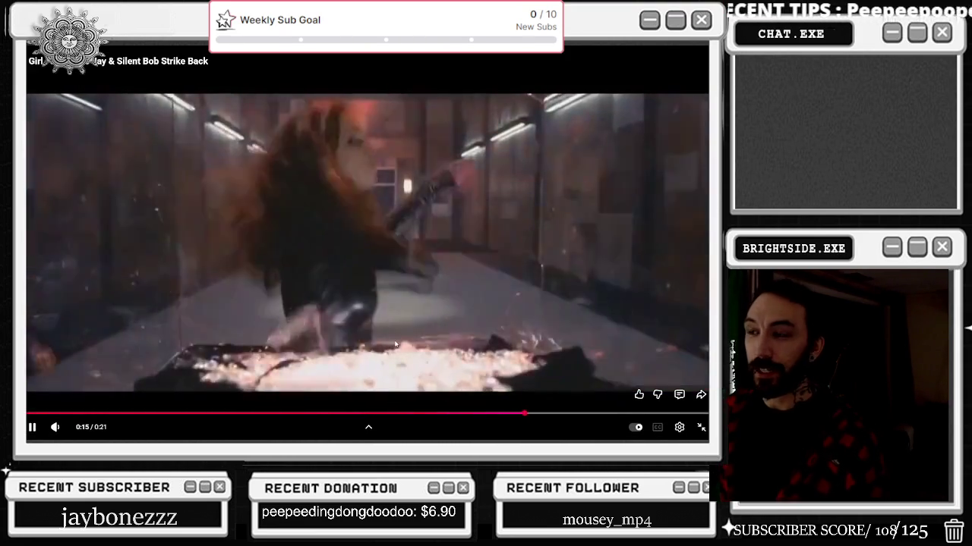
{"action": "left_click", "coordinate": [327, 301]}
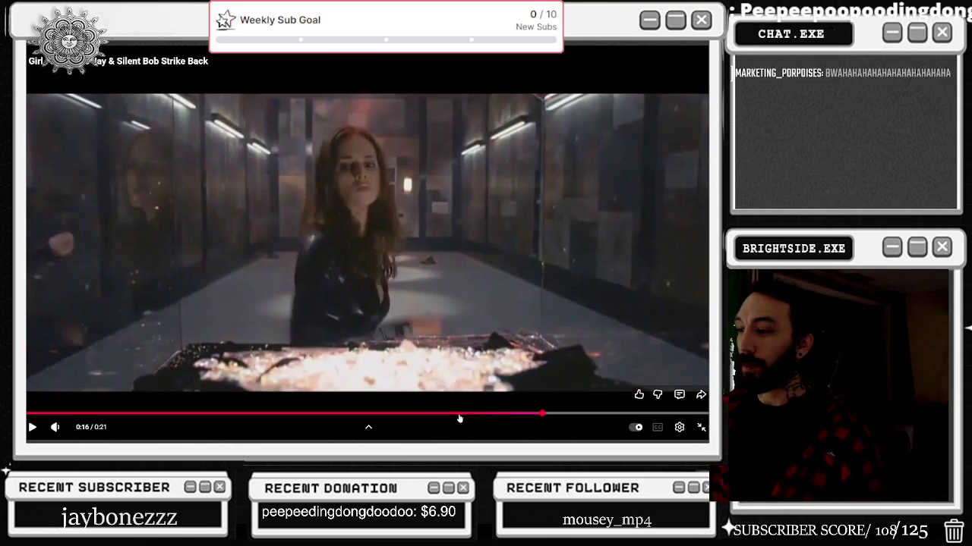
{"action": "left_click", "coordinate": [444, 414]}
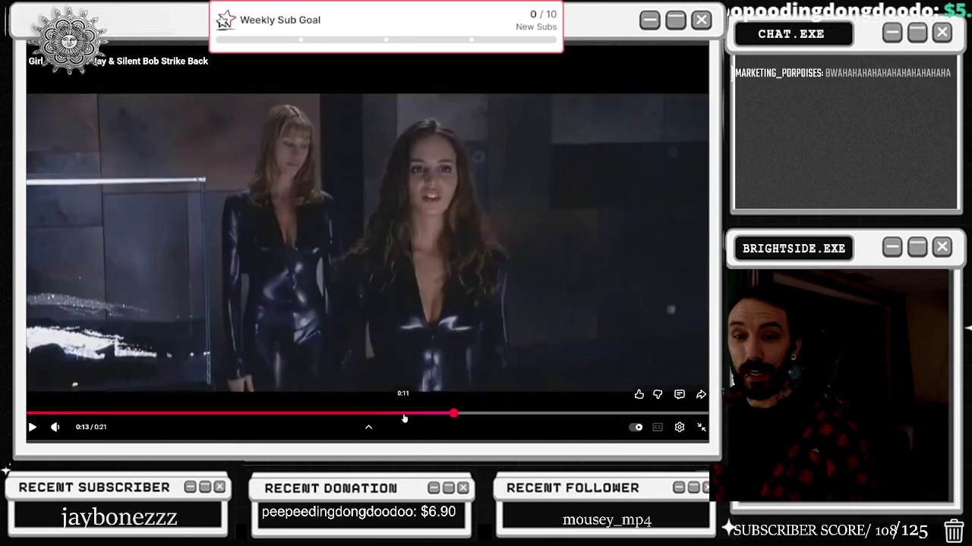
{"action": "left_click", "coordinate": [404, 414]}
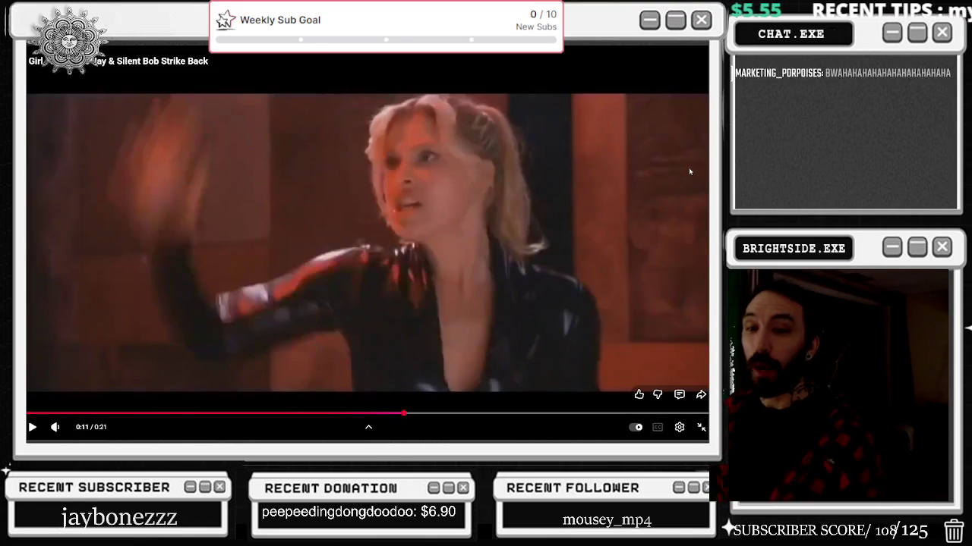
{"action": "left_click", "coordinate": [467, 195]}
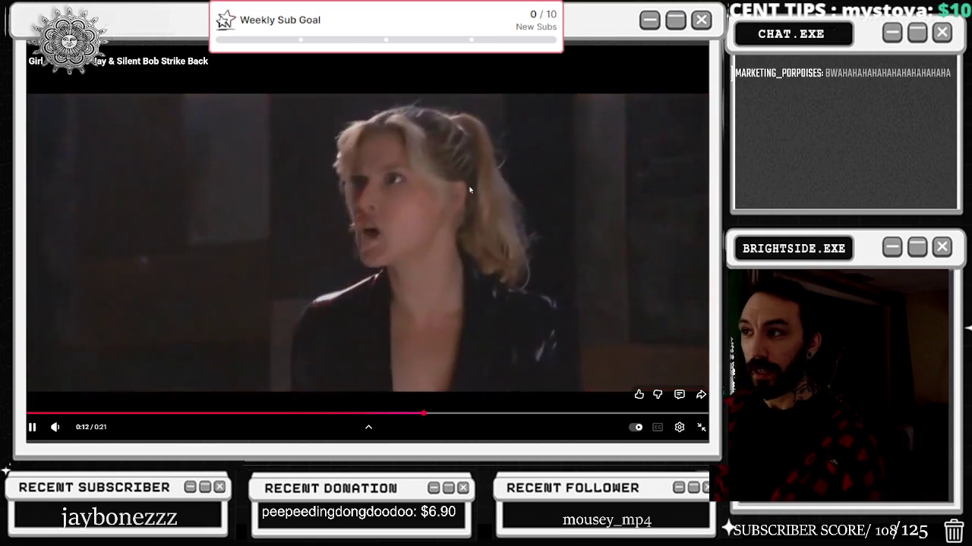
{"action": "left_click", "coordinate": [368, 279]}
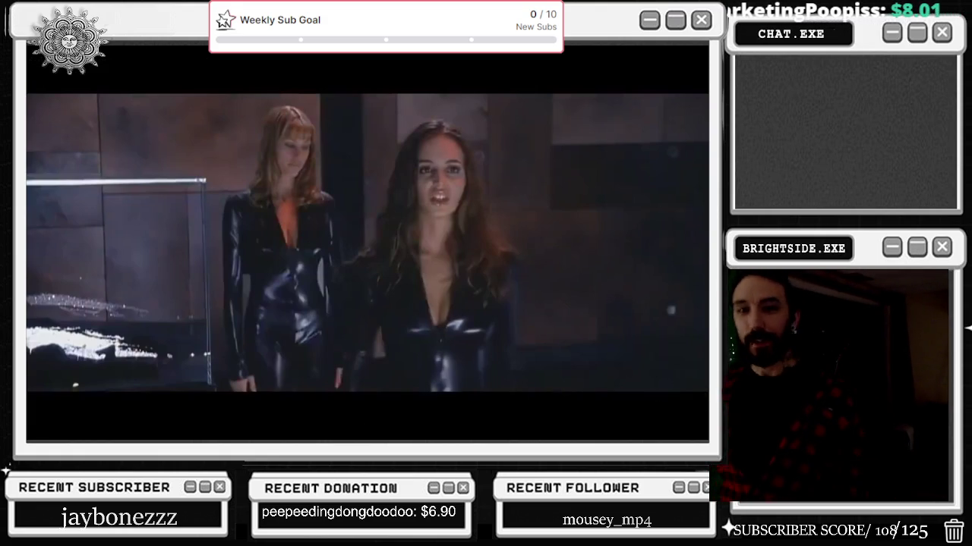
{"action": "left_click", "coordinate": [700, 428]}
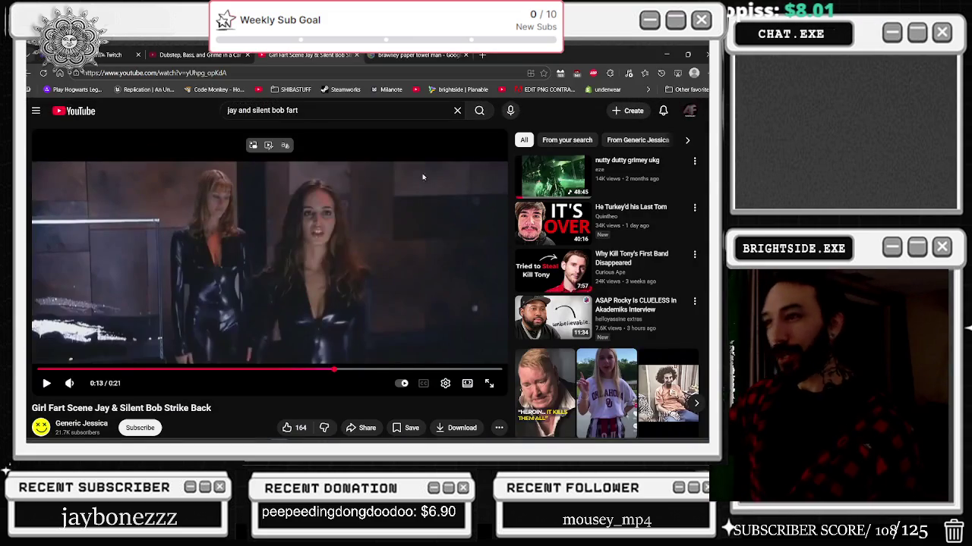
Play the nutty dutty grimey ukg video at low volume and minimize the browser
{"action": "left_click", "coordinate": [553, 174]}
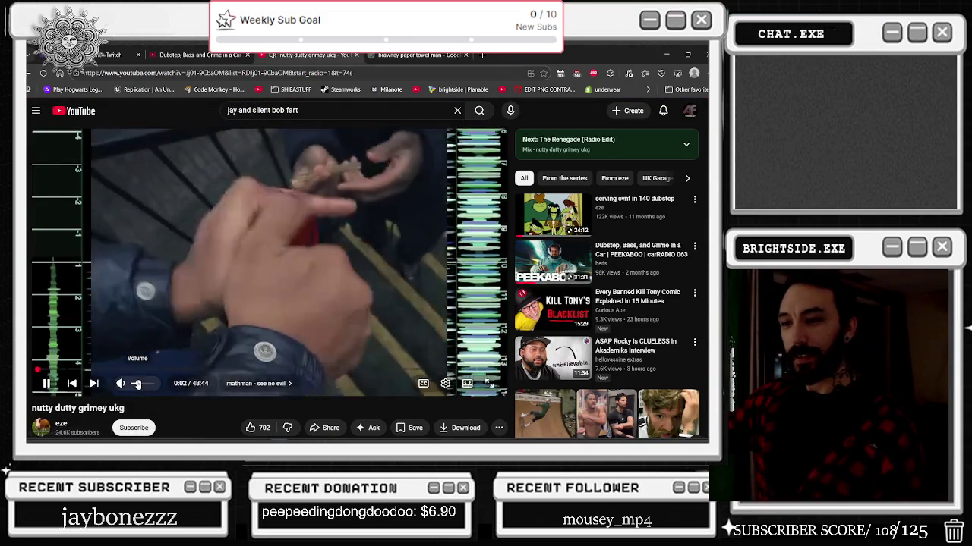
{"action": "left_click", "coordinate": [135, 385]}
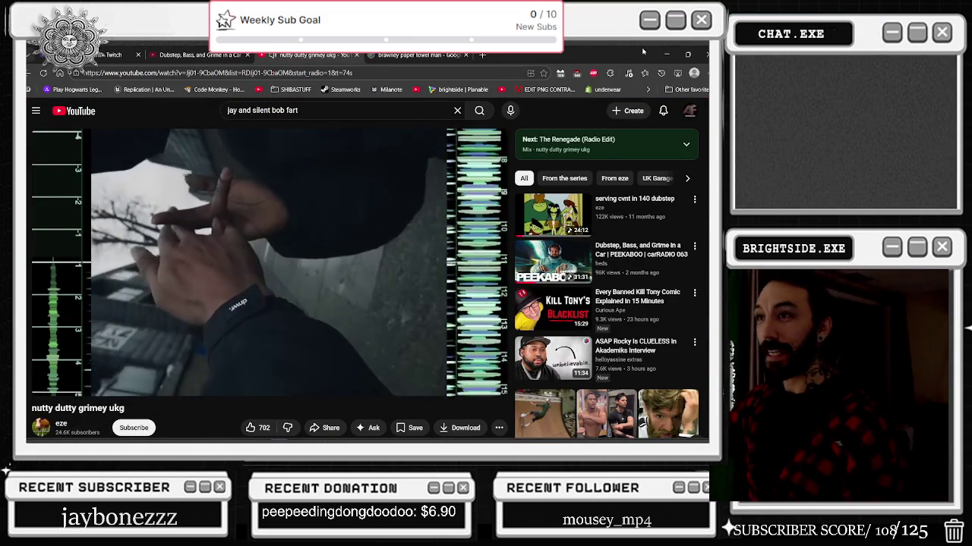
{"action": "left_click", "coordinate": [667, 55]}
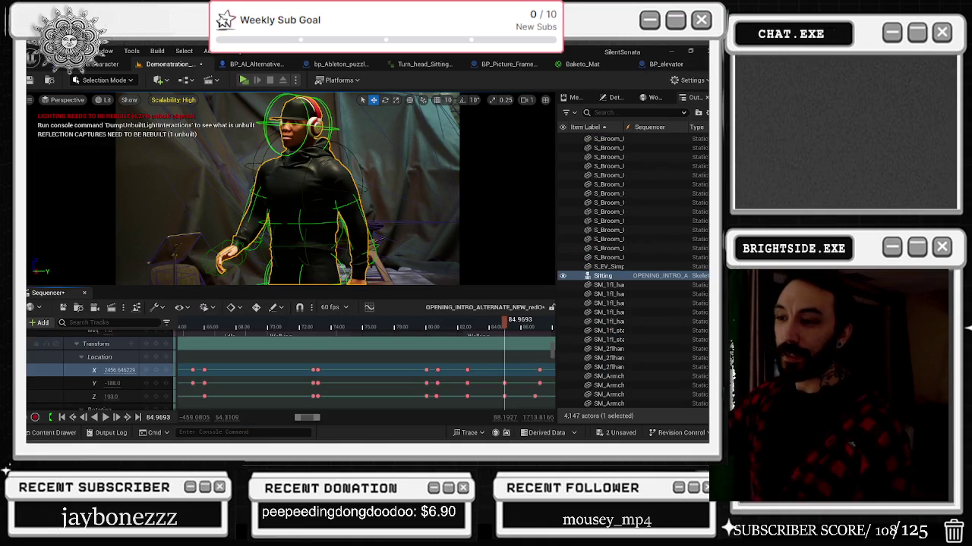
Replay the intro from about 66, stopping near 74 and rescrubbing to about 72, then switch to the browser
{"action": "left_click", "coordinate": [204, 325]}
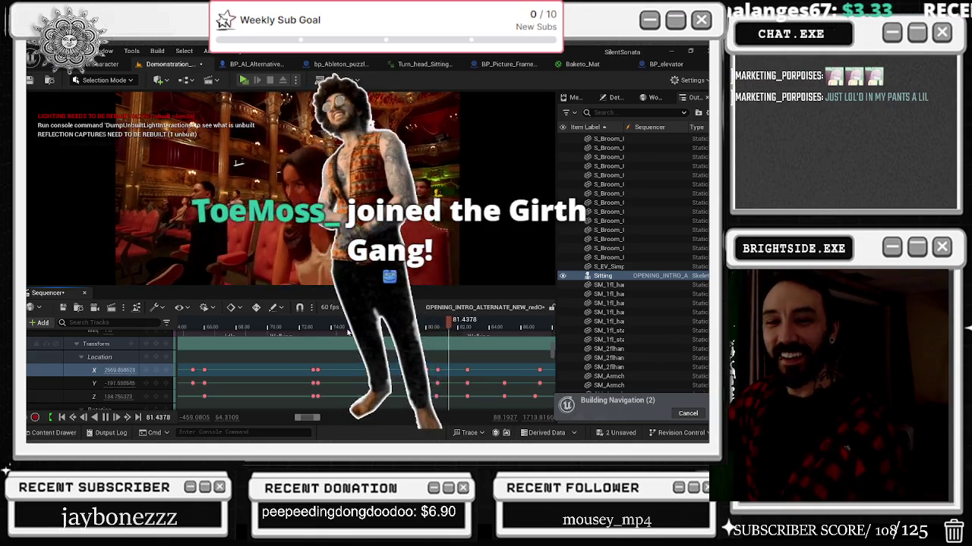
{"action": "key", "text": "space"}
{"action": "key", "text": "space"}
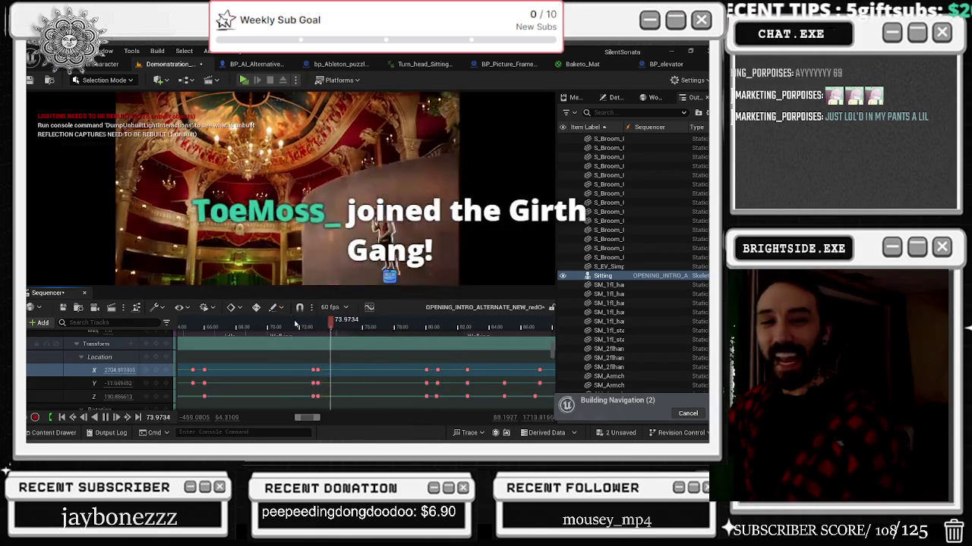
{"action": "key", "text": "space"}
{"action": "left_click_drag", "start_coordinate": [318, 324], "coordinate": [271, 331]}
{"action": "key", "text": "space"}
{"action": "key", "text": "space"}
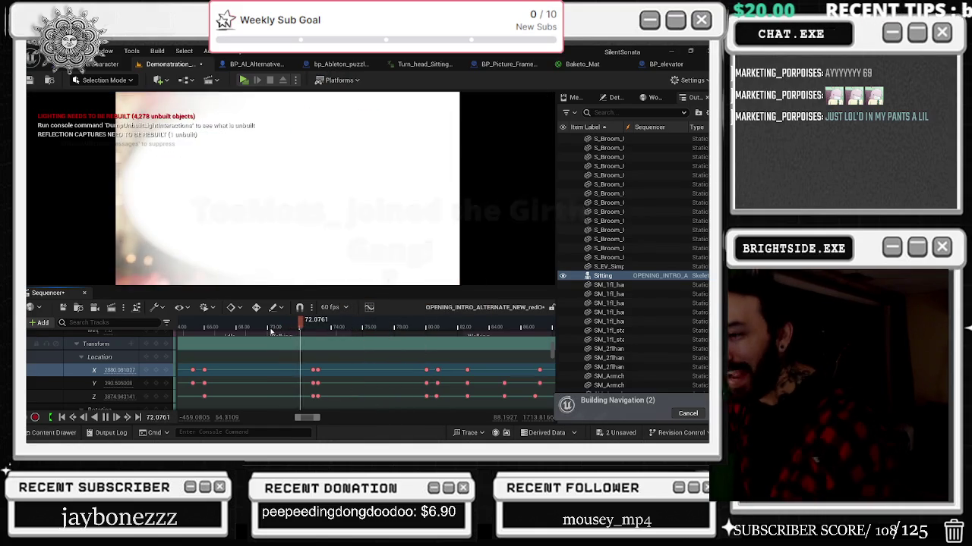
{"action": "key", "text": "space"}
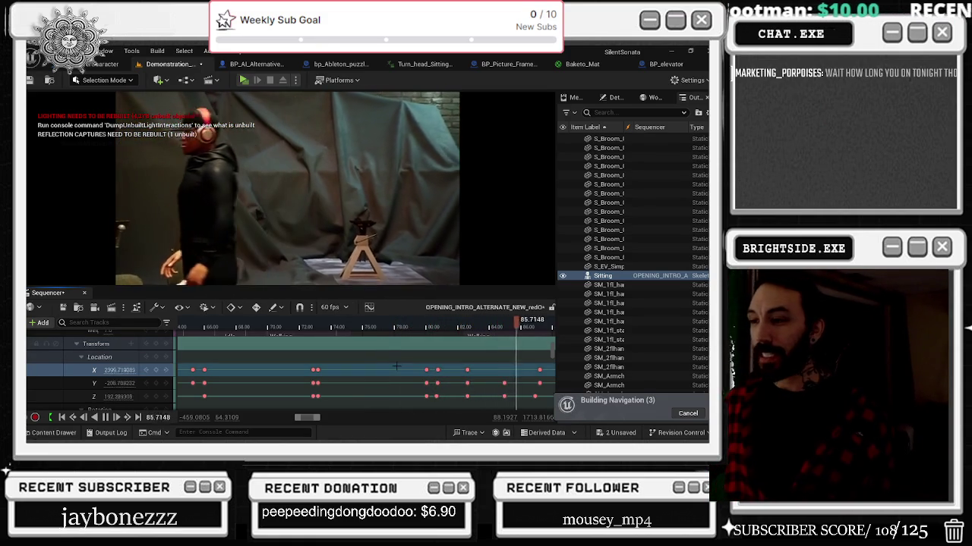
{"action": "scroll", "coordinate": [390, 357], "scroll_direction": "down", "scroll_amount": 3}
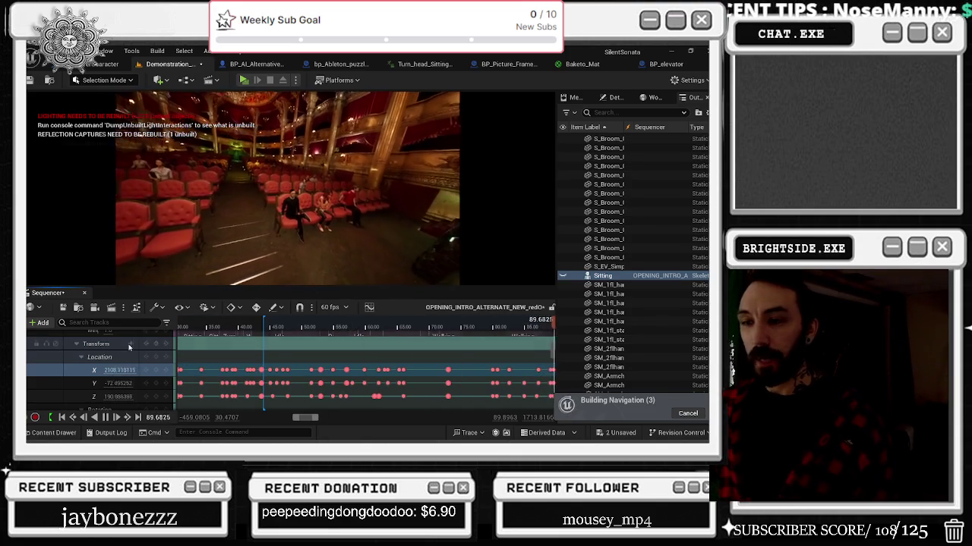
{"action": "key", "text": "alt+Tab"}
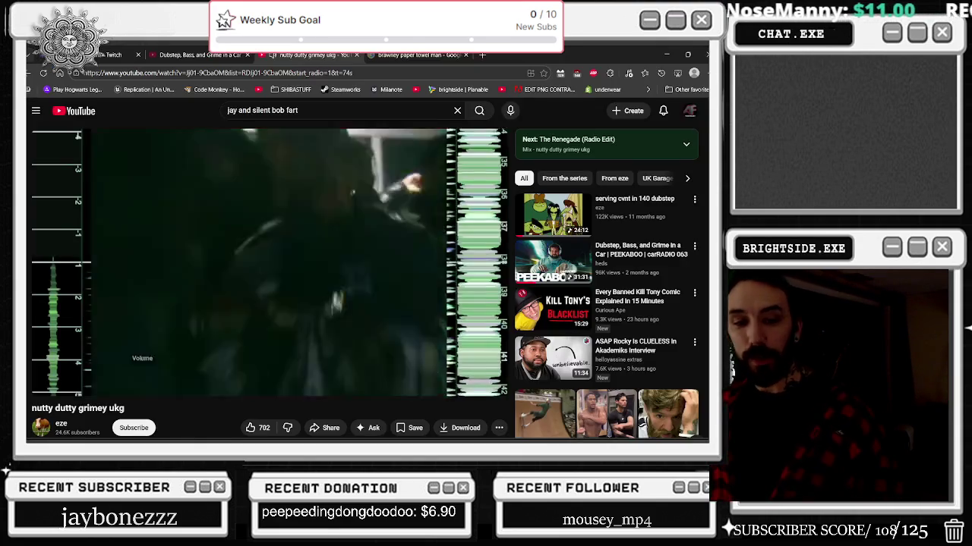
Return to the Unreal Editor and jump the sequence playhead to about 42.9
{"action": "key", "text": "alt+Tab"}
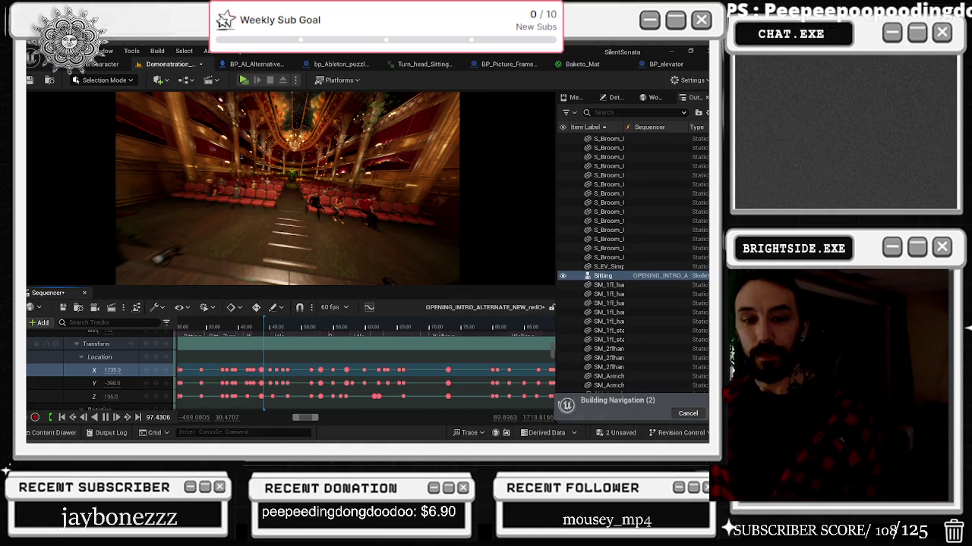
{"action": "left_click", "coordinate": [256, 325]}
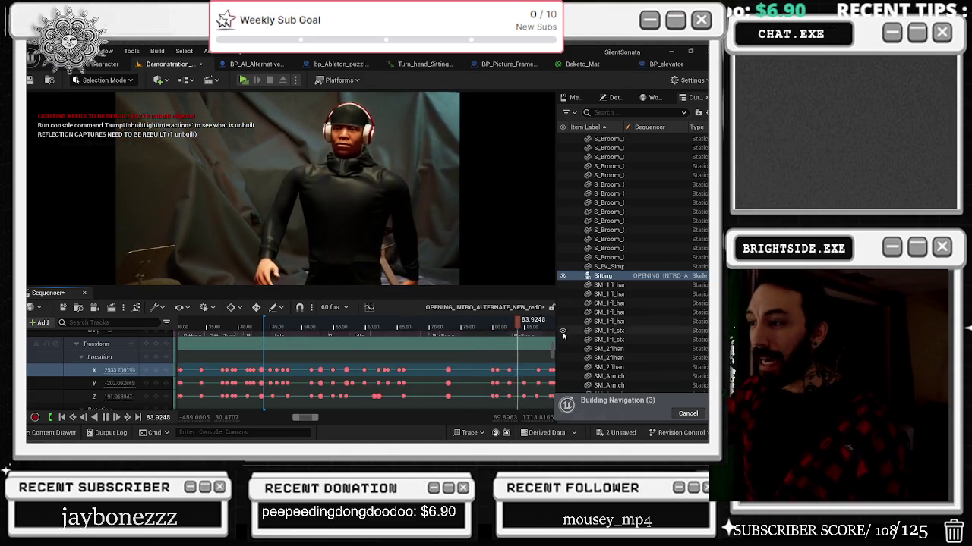
Replay the intro from about 74, zooming the timeline, then jump back to about 78.3
{"action": "left_click", "coordinate": [450, 326]}
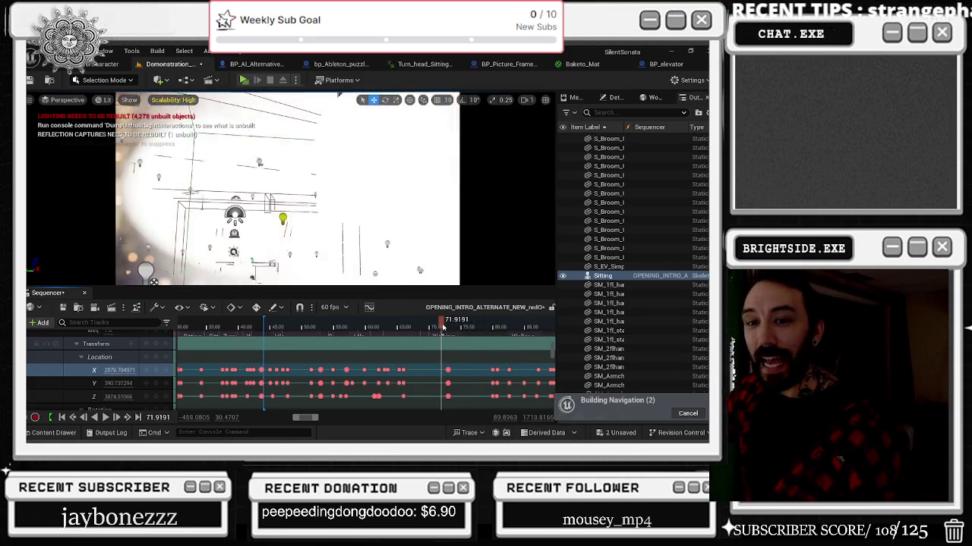
{"action": "key", "text": "space"}
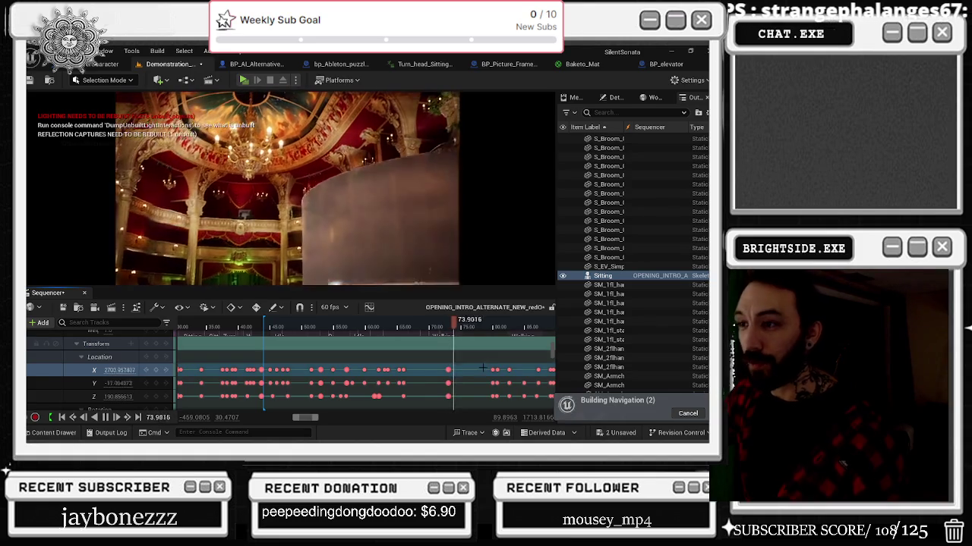
{"action": "scroll", "coordinate": [463, 367], "scroll_direction": "down", "scroll_amount": 2}
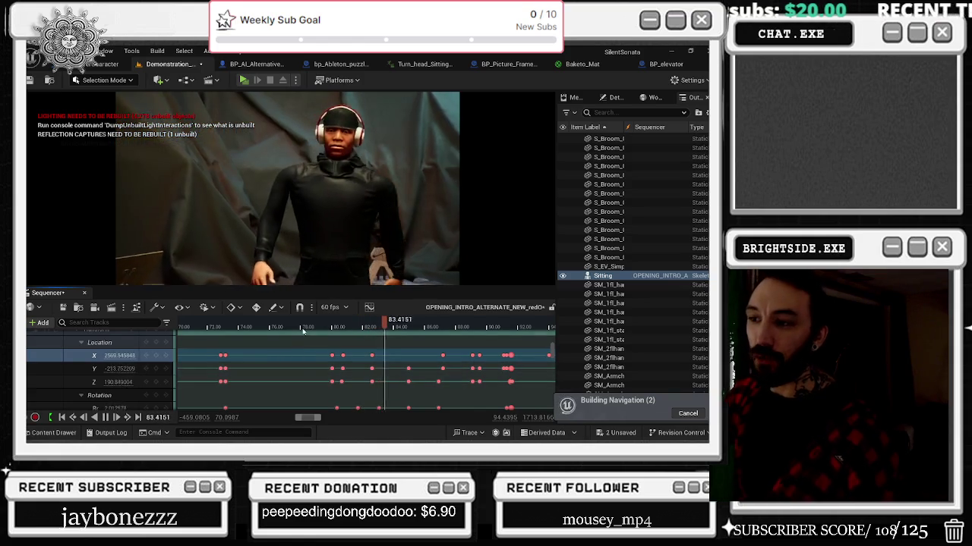
{"action": "left_click", "coordinate": [304, 329]}
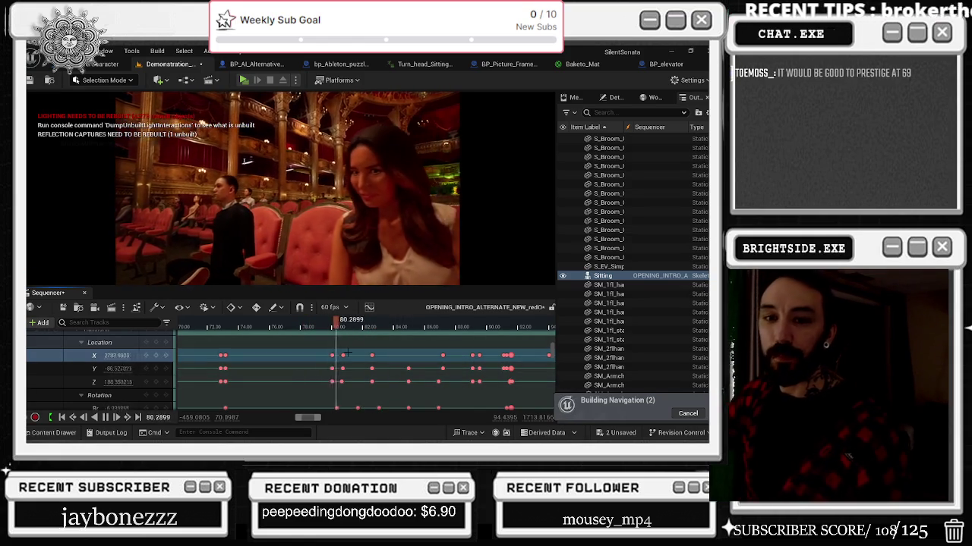
Move the playhead to about 82.5 and zoom the timeline onto the Roll, Pitch and Yaw keys
{"action": "left_click", "coordinate": [219, 328]}
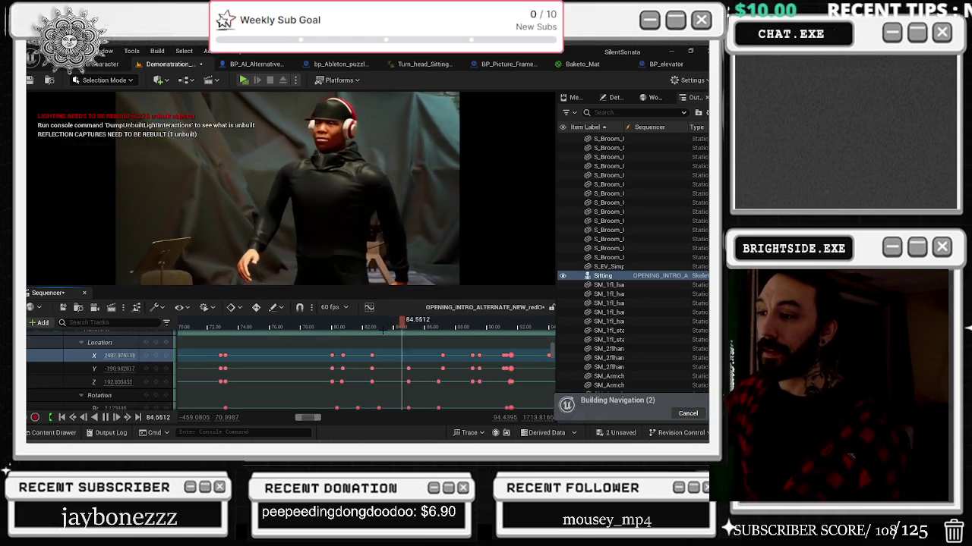
{"action": "left_click", "coordinate": [339, 328]}
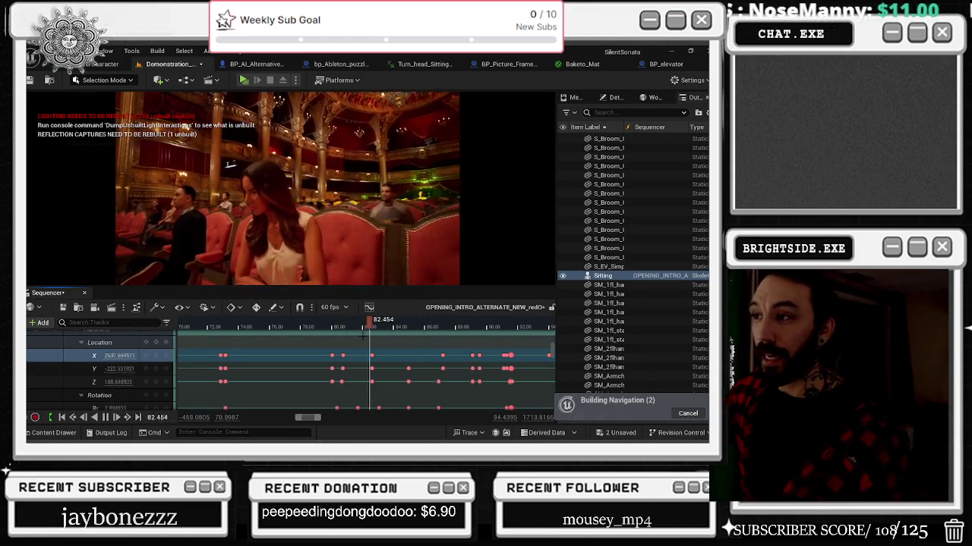
{"action": "left_click", "coordinate": [370, 323]}
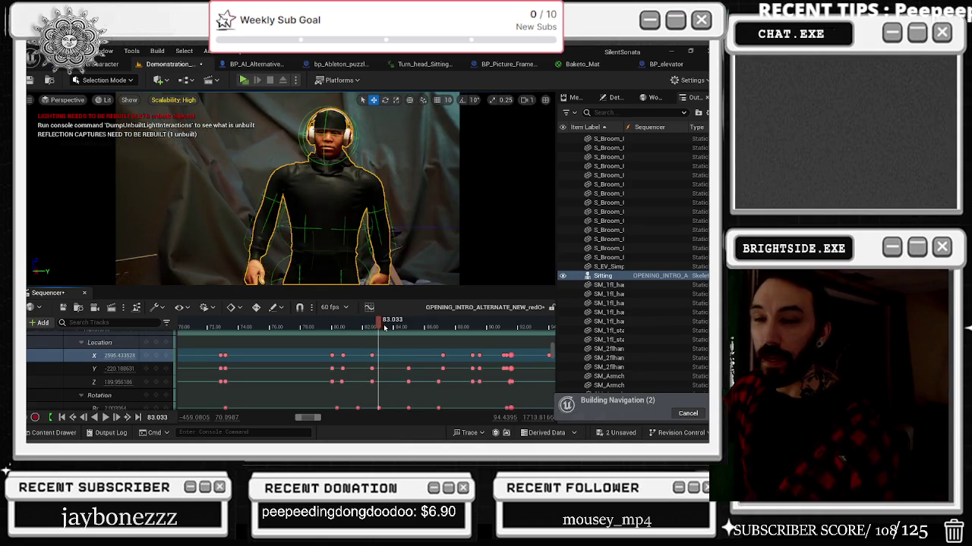
{"action": "scroll", "coordinate": [388, 371], "scroll_direction": "up", "scroll_amount": 3, "text": "ctrl"}
{"action": "scroll", "coordinate": [387, 371], "scroll_direction": "down", "scroll_amount": 3}
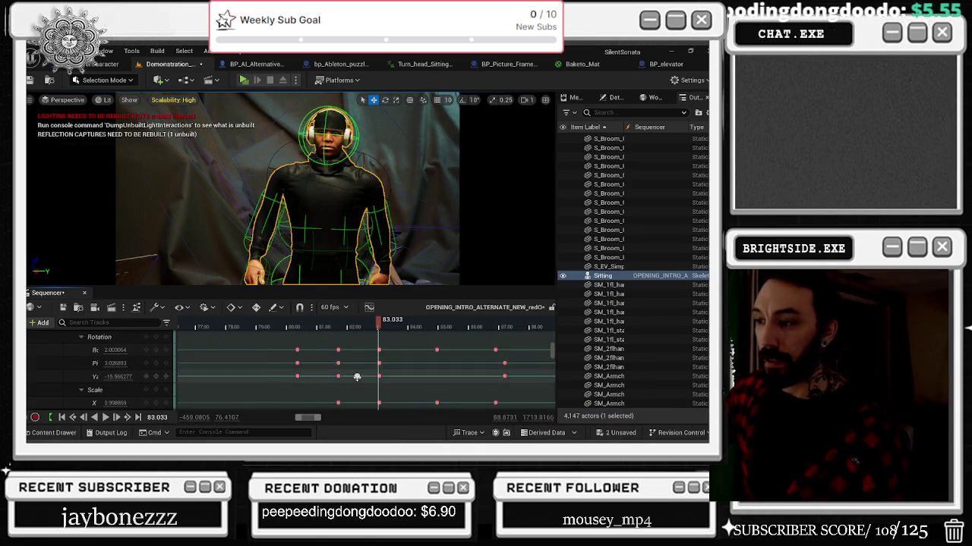
Move the yaw key from 83.03 to about 82.57 and preview it from 81.7
{"action": "left_click", "coordinate": [357, 377]}
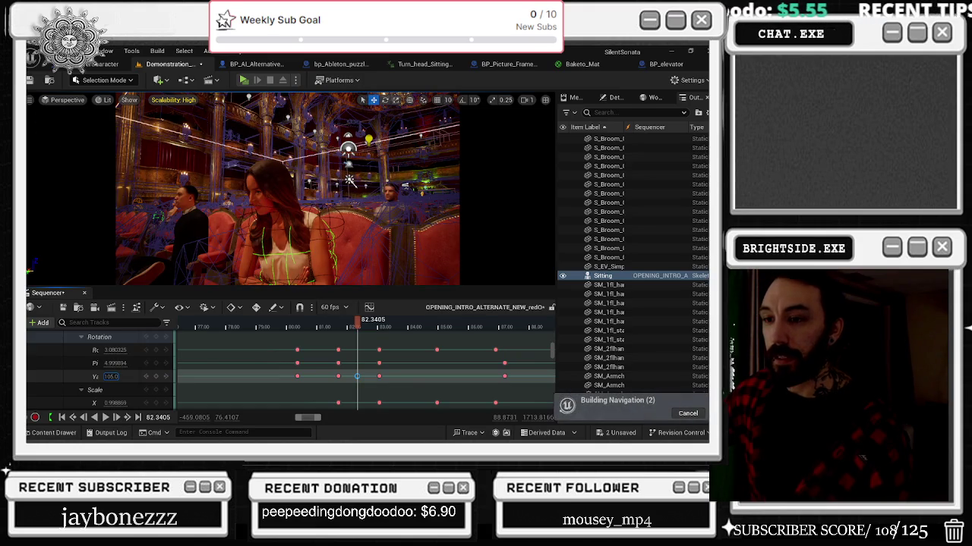
{"action": "left_click", "coordinate": [362, 322]}
{"action": "left_click", "coordinate": [379, 321]}
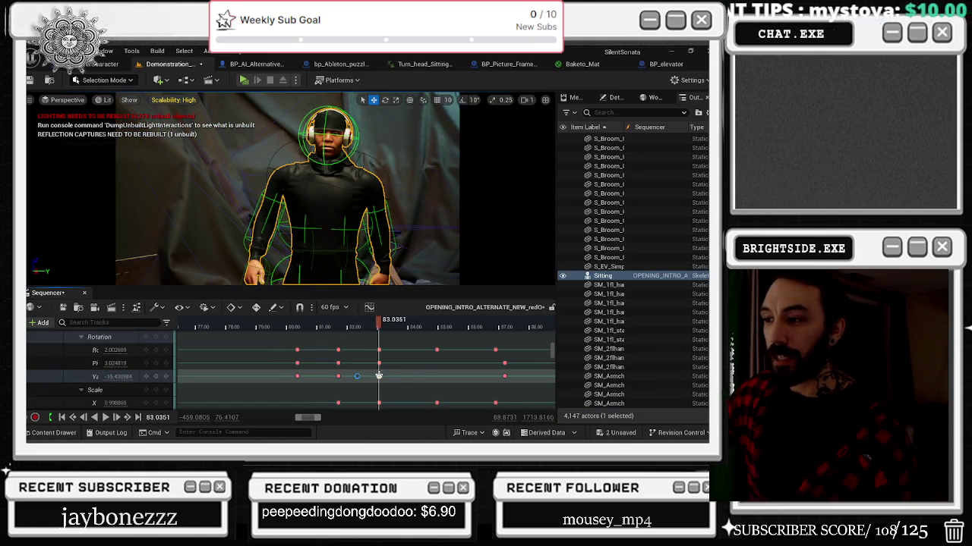
{"action": "left_click_drag", "start_coordinate": [380, 376], "coordinate": [364, 375]}
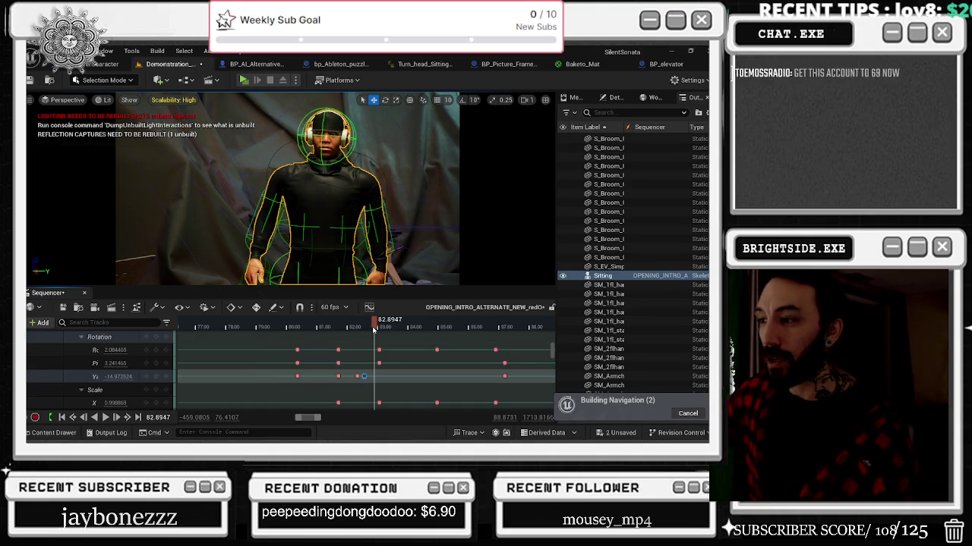
{"action": "left_click", "coordinate": [335, 327]}
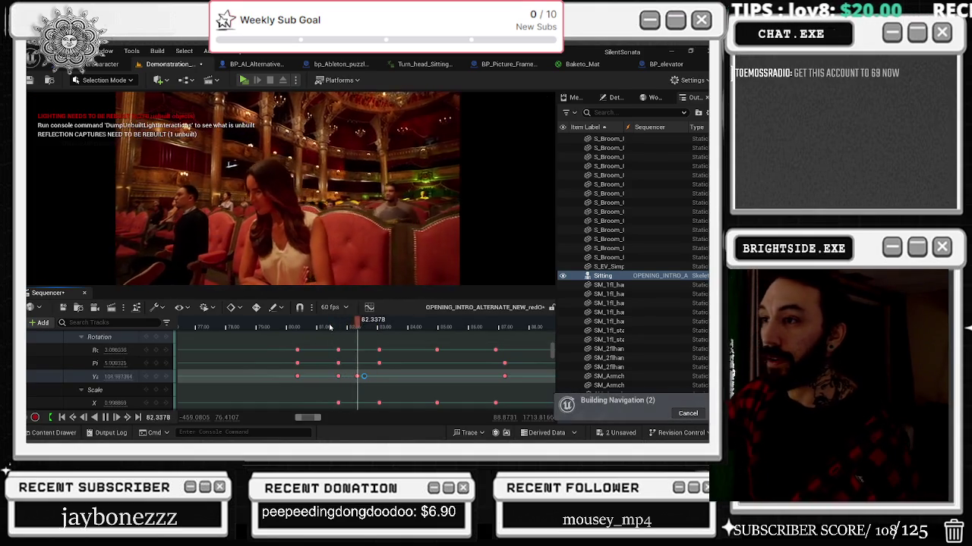
{"action": "key", "text": "period"}
{"action": "key", "text": "space"}
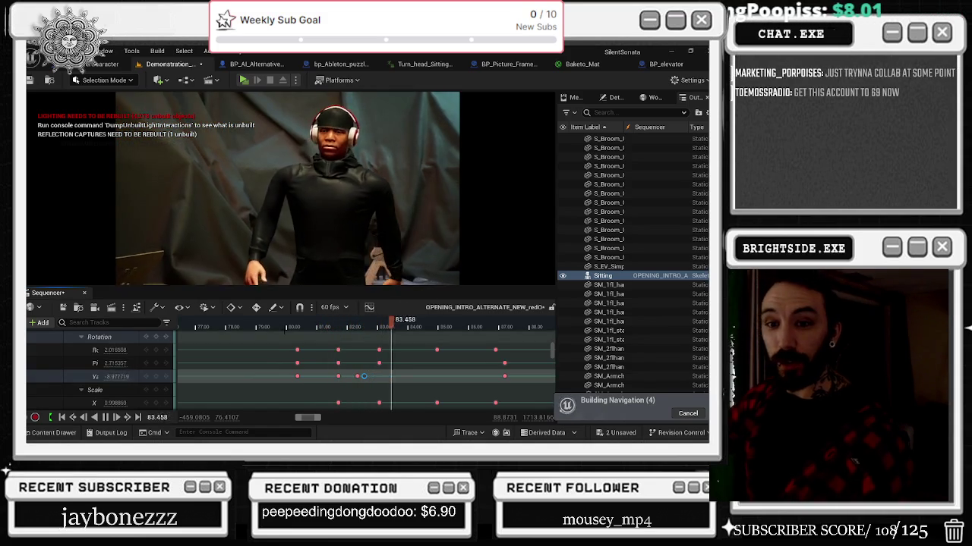
{"action": "key", "text": "space"}
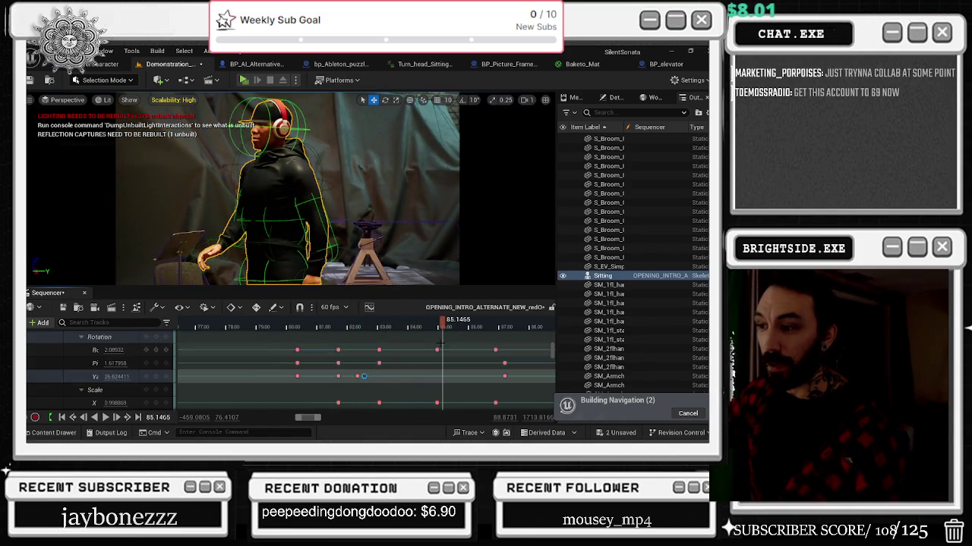
Turn the character toward the camera, nudge its X/Y location, and move the Y/Z keys near 85 earlier
{"action": "left_click_drag", "start_coordinate": [116, 376], "coordinate": [84, 377]}
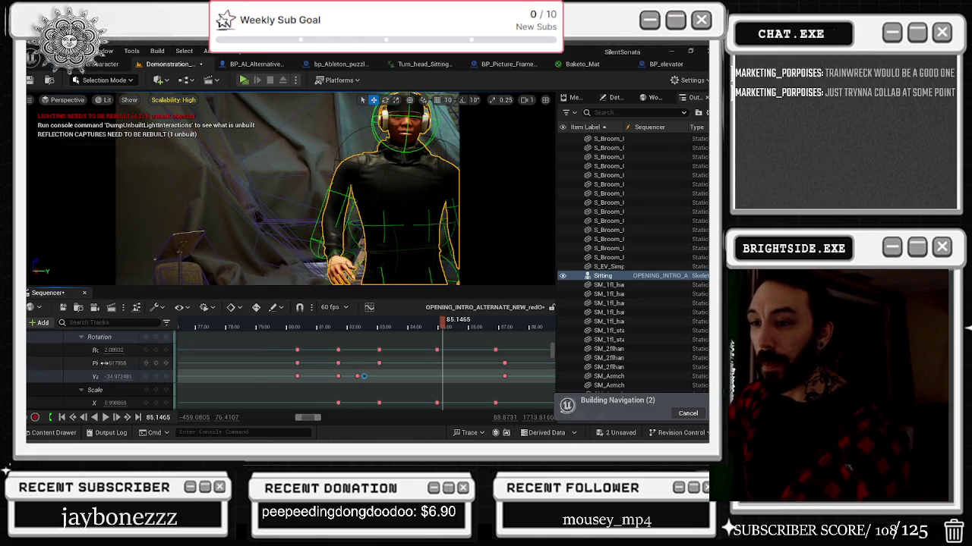
{"action": "scroll", "coordinate": [121, 348], "scroll_direction": "up", "scroll_amount": 3}
{"action": "left_click_drag", "start_coordinate": [126, 356], "coordinate": [116, 368]}
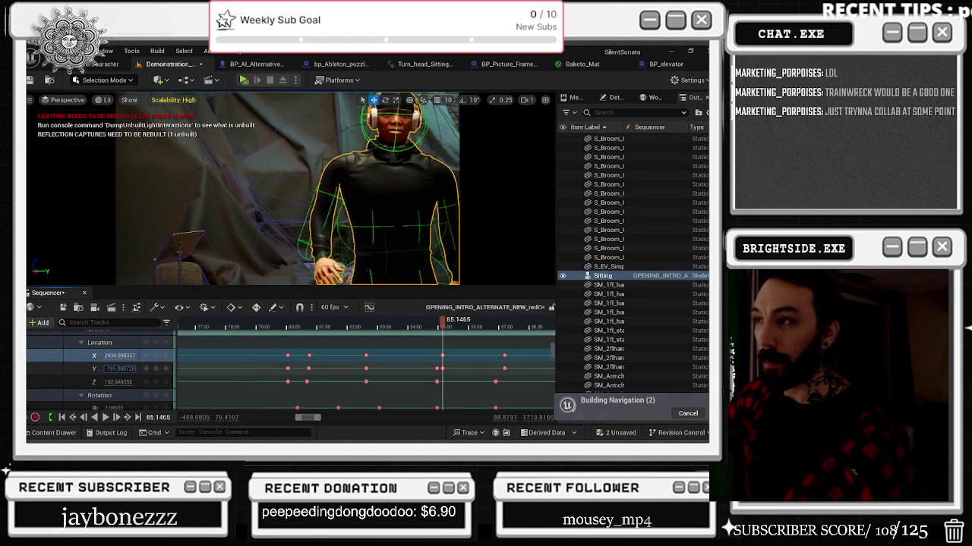
{"action": "mouse_move", "coordinate": [425, 367]}
{"action": "left_mouse_down"}
{"action": "mouse_move", "coordinate": [437, 387]}
{"action": "mouse_move", "coordinate": [416, 381]}
{"action": "left_mouse_up"}
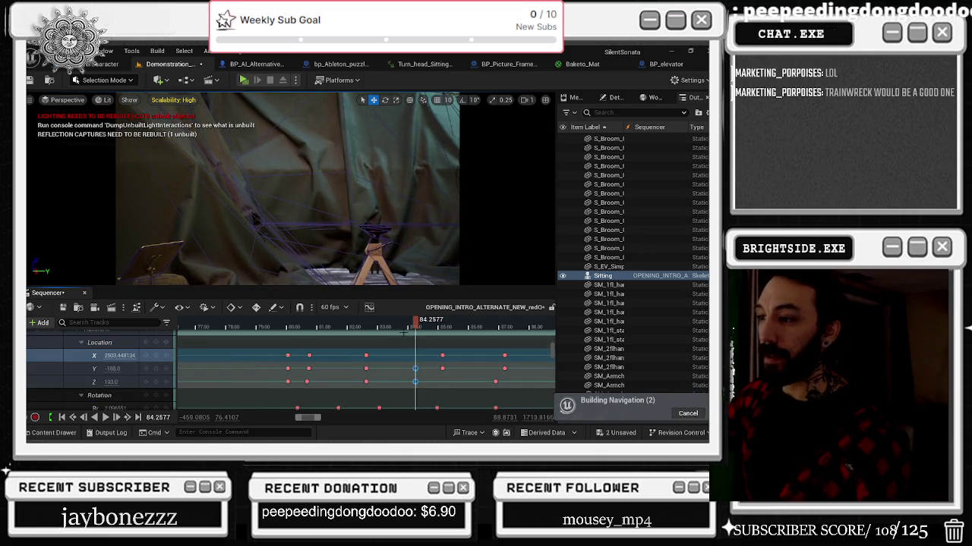
{"action": "left_click", "coordinate": [300, 355]}
{"action": "key", "text": "space"}
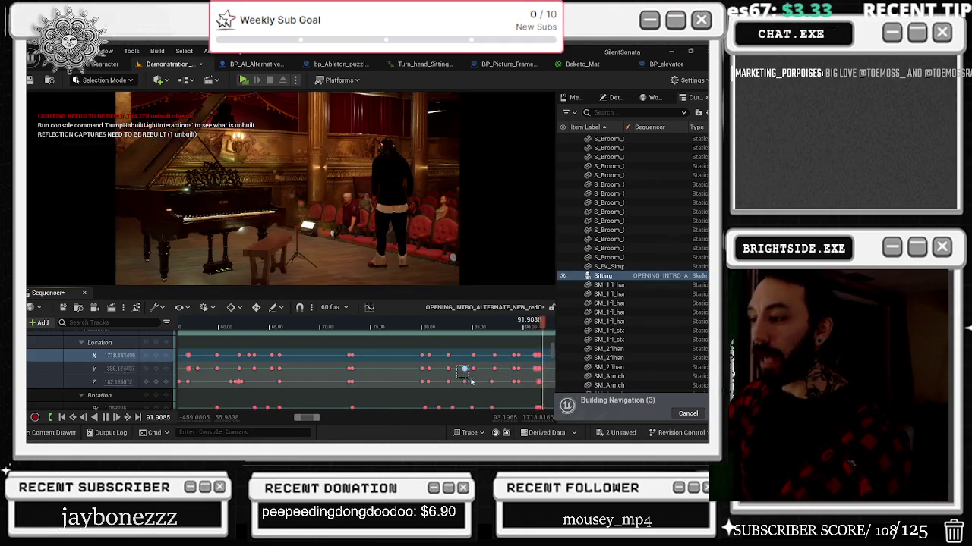
Stop playback and delete the selected key on the Roll rotation row
{"action": "key", "text": "space"}
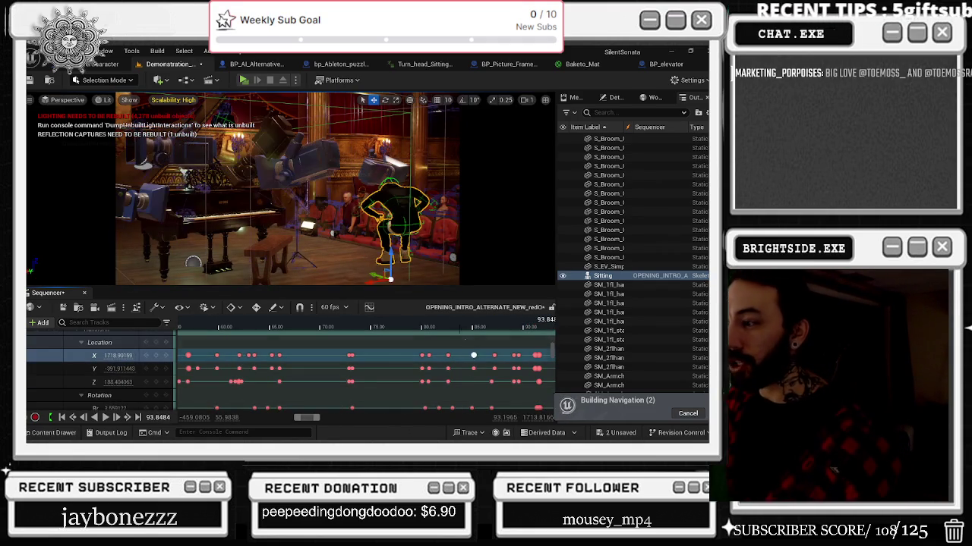
{"action": "scroll", "coordinate": [458, 357], "scroll_direction": "down", "scroll_amount": 2}
{"action": "left_click", "coordinate": [472, 364]}
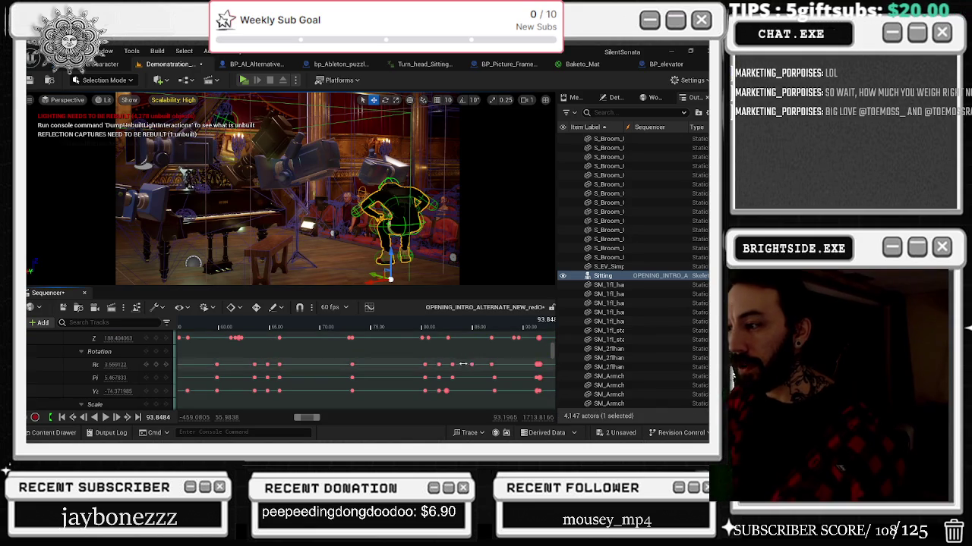
{"action": "key", "text": "Delete"}
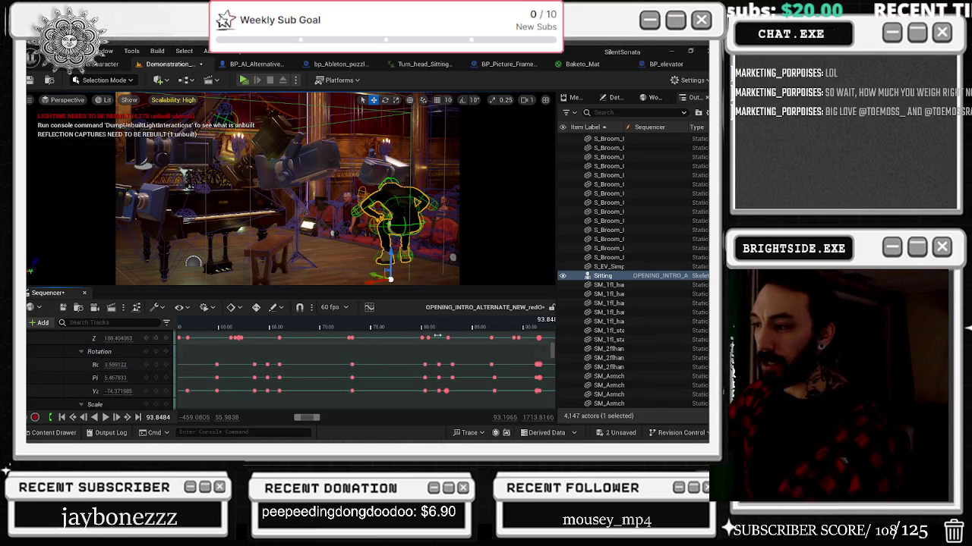
Scrub back to about 80.75, then replay the cinematic from an earlier point
{"action": "mouse_move", "coordinate": [436, 328]}
{"action": "left_mouse_down"}
{"action": "mouse_move", "coordinate": [421, 329]}
{"action": "mouse_move", "coordinate": [442, 322]}
{"action": "left_mouse_up"}
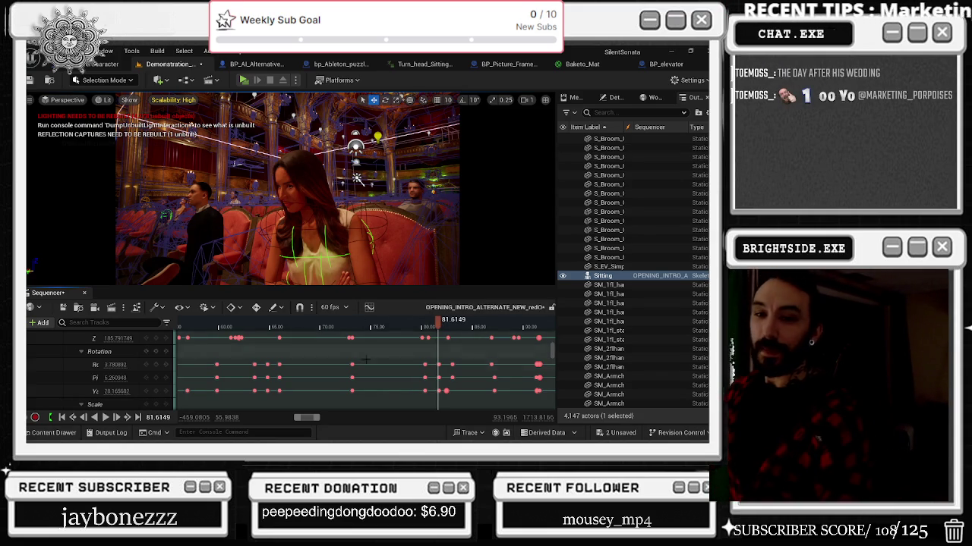
{"action": "left_click", "coordinate": [203, 328]}
{"action": "key", "text": "space"}
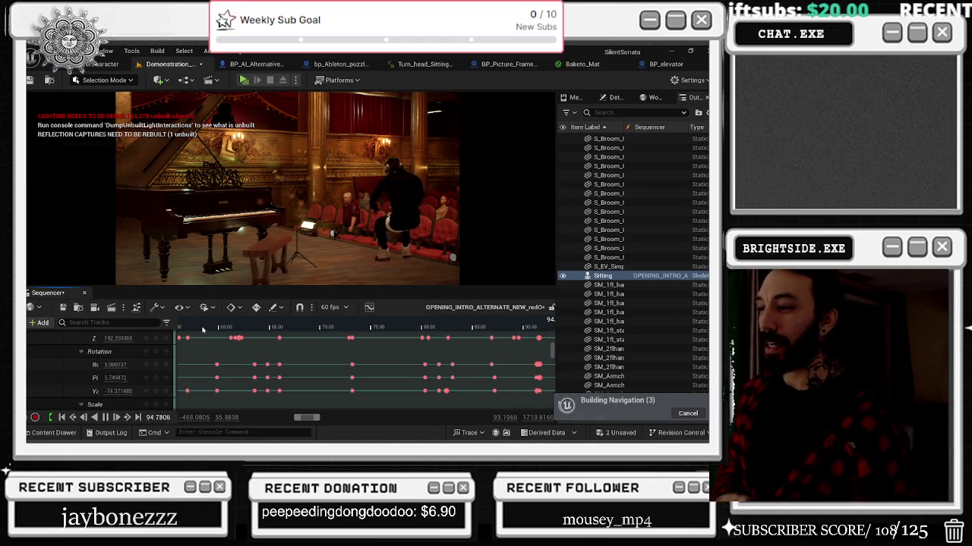
Review the shot from about 77.4, then park the playhead at 82.6977
{"action": "left_click_drag", "start_coordinate": [334, 329], "coordinate": [410, 329]}
{"action": "key", "text": "space"}
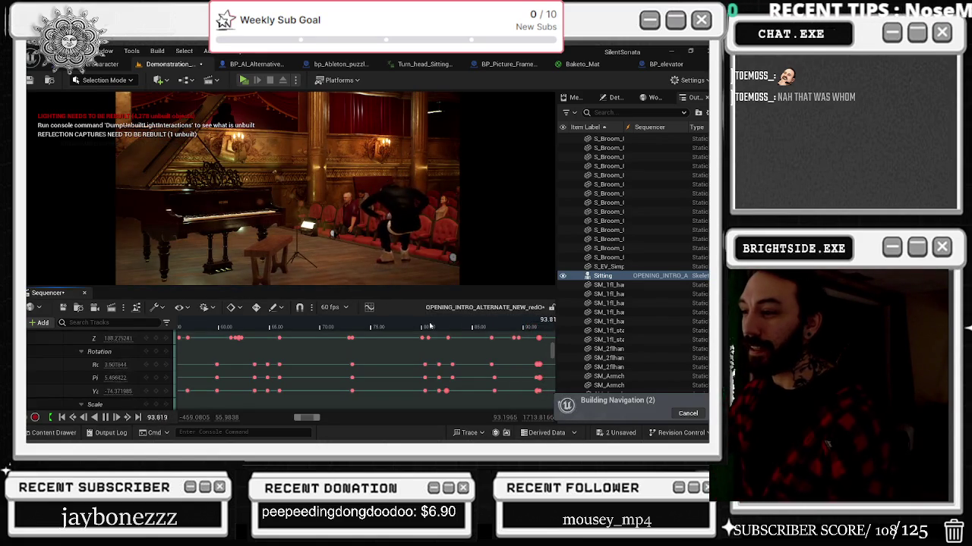
{"action": "left_click", "coordinate": [426, 327]}
{"action": "left_click_drag", "start_coordinate": [426, 327], "coordinate": [429, 325]}
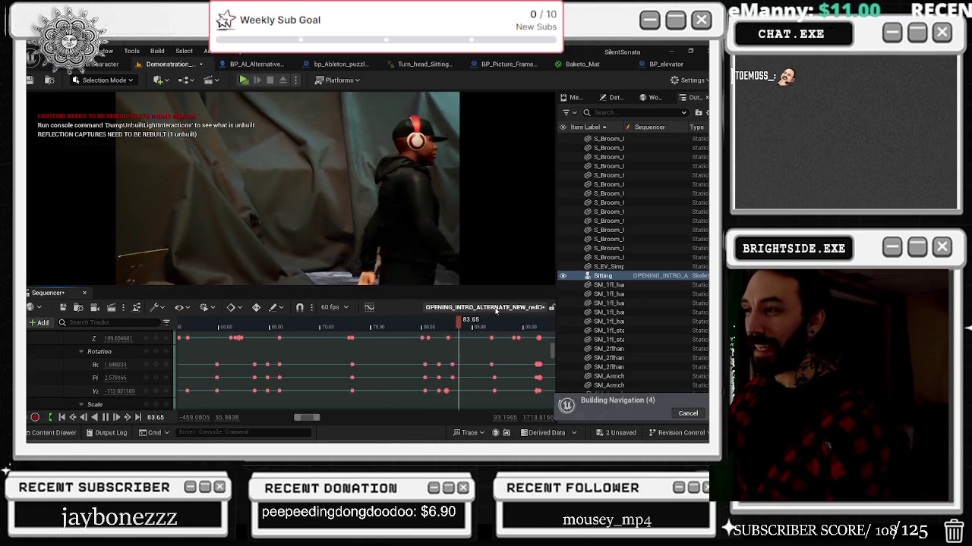
{"action": "left_click_drag", "start_coordinate": [478, 327], "coordinate": [446, 325]}
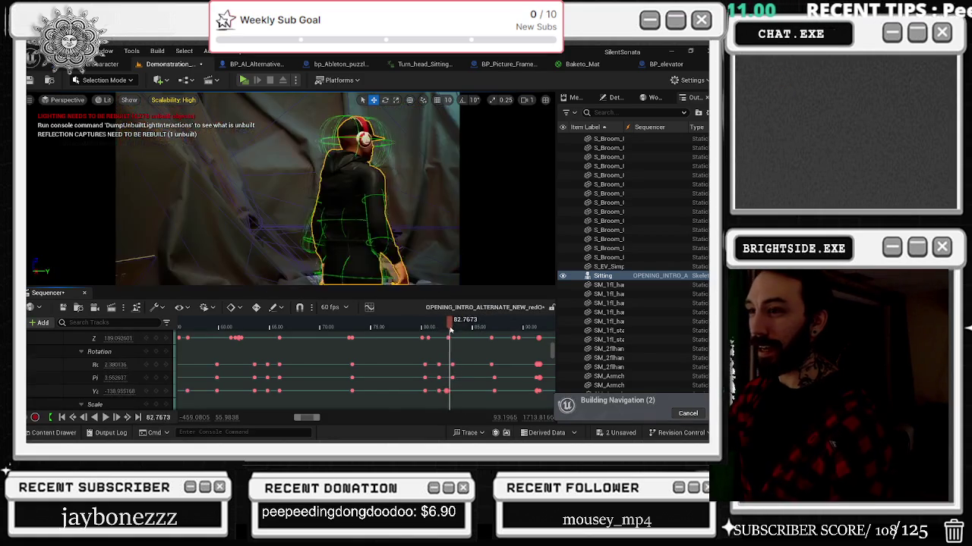
{"action": "scroll", "coordinate": [453, 385], "scroll_direction": "up", "scroll_amount": 2}
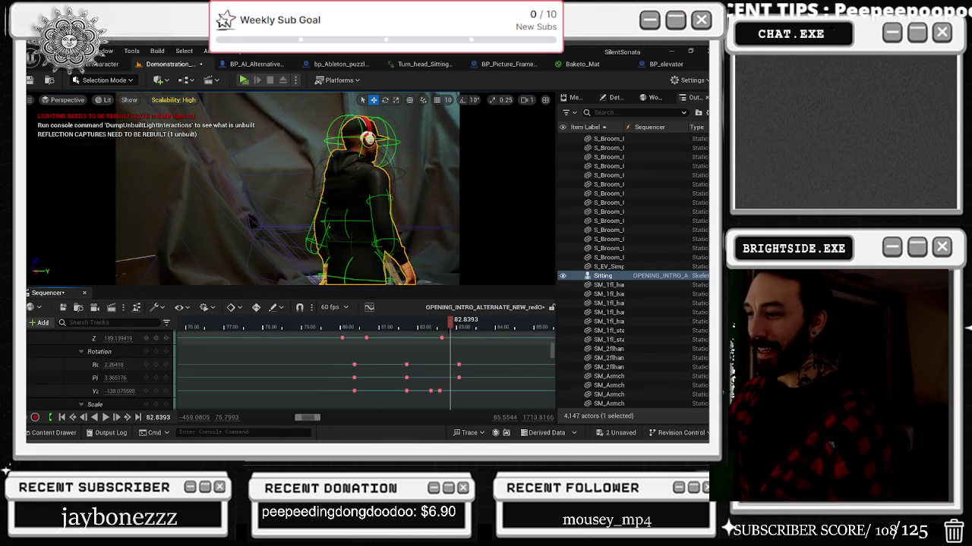
{"action": "left_click", "coordinate": [444, 326]}
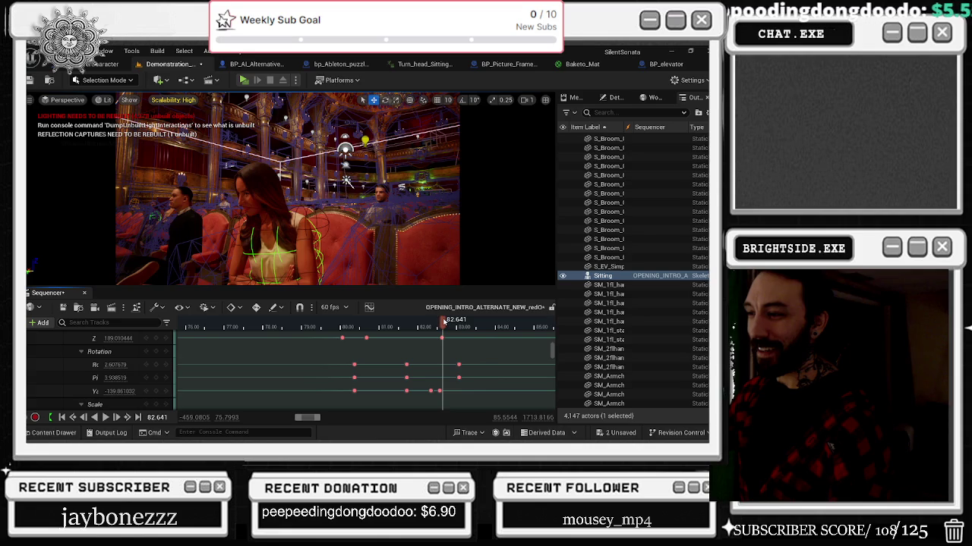
{"action": "left_click", "coordinate": [446, 324]}
Try a pitch value of -5 at 82.6977, then undo it
{"action": "left_click", "coordinate": [106, 377]}
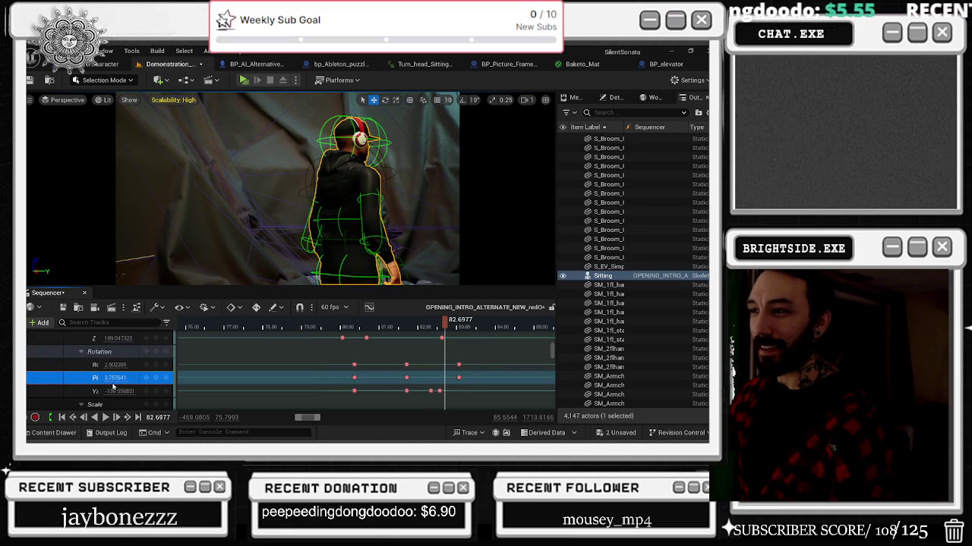
{"action": "type", "text": "-5"}
{"action": "key", "text": "Return"}
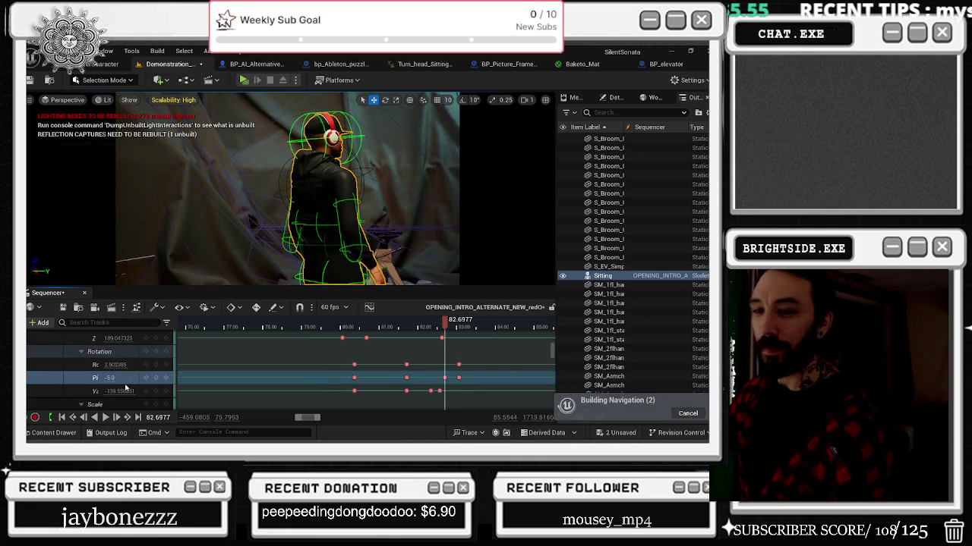
{"action": "key", "text": "ctrl+z"}
Lower the character's yaw to about -24 to face the camera, then select a yaw key
{"action": "scroll", "coordinate": [126, 388], "scroll_direction": "down", "scroll_amount": 2}
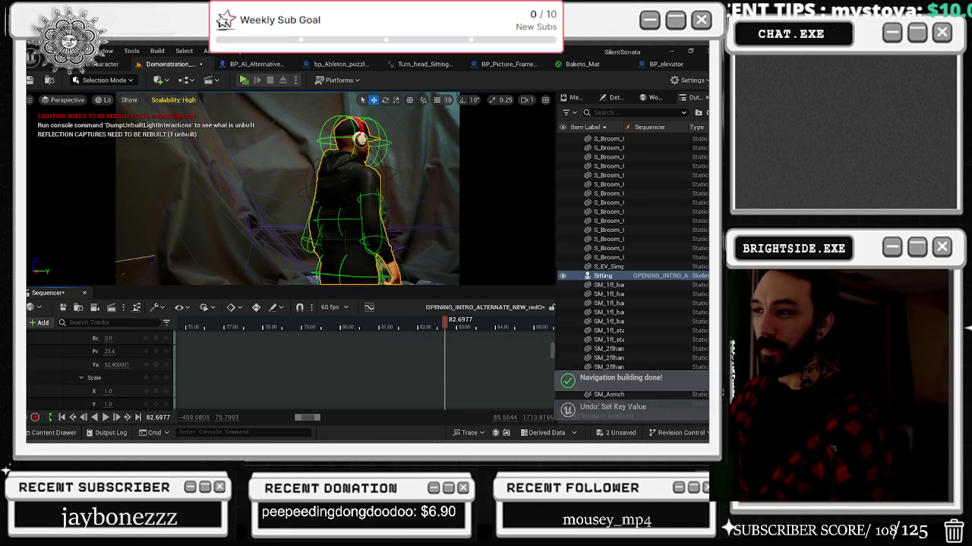
{"action": "scroll", "coordinate": [425, 379], "scroll_direction": "down", "scroll_amount": 3}
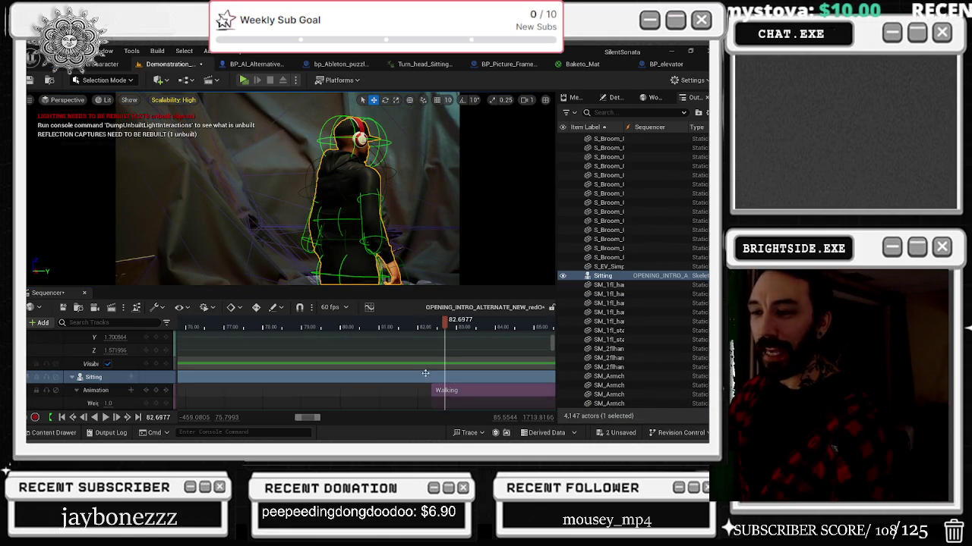
{"action": "scroll", "coordinate": [425, 373], "scroll_direction": "up", "scroll_amount": 5}
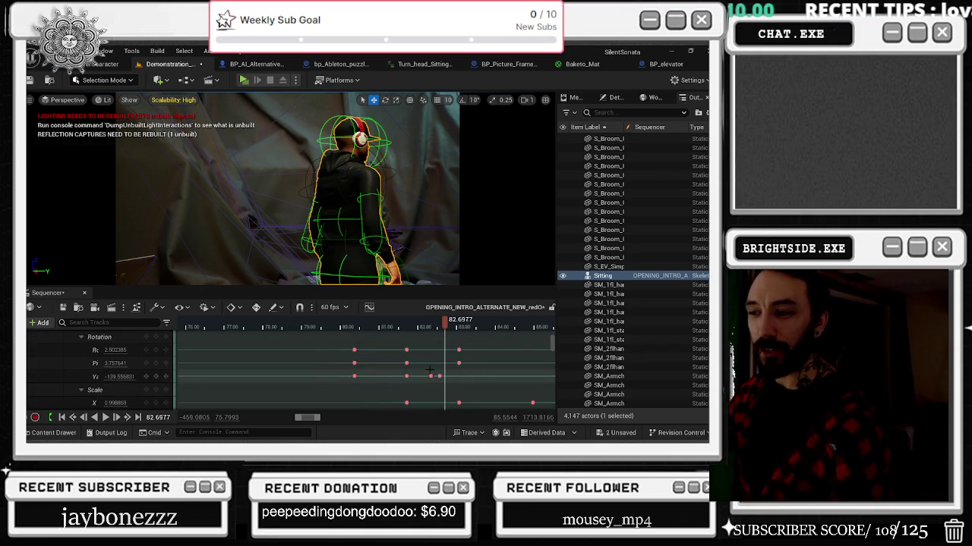
{"action": "left_click", "coordinate": [106, 376]}
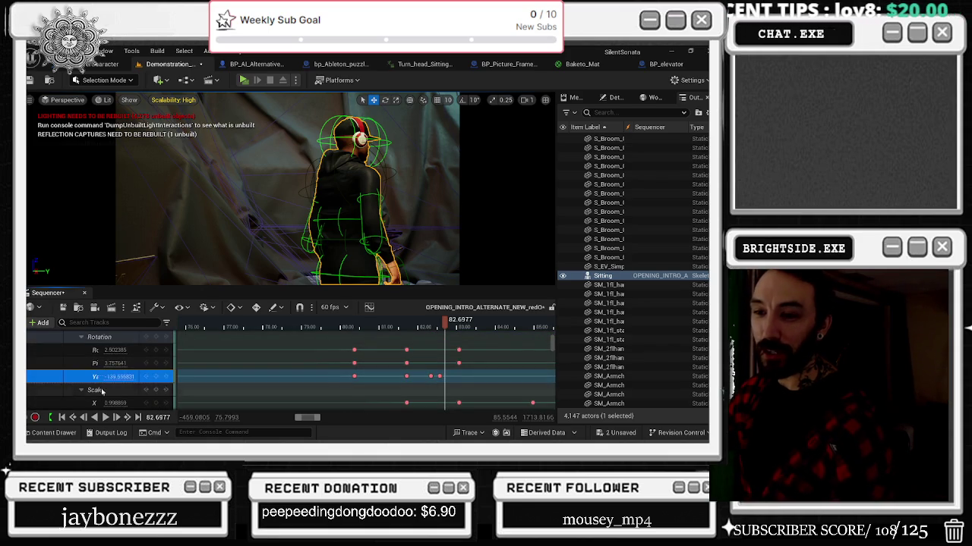
{"action": "left_click_drag", "start_coordinate": [114, 377], "coordinate": [204, 377]}
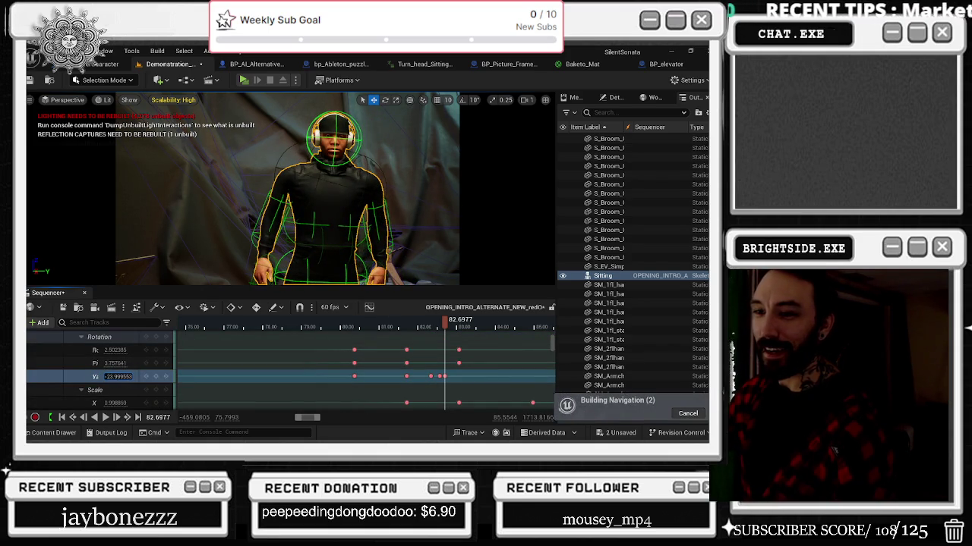
{"action": "scroll", "coordinate": [400, 377], "scroll_direction": "left", "scroll_amount": 2}
{"action": "left_click", "coordinate": [466, 376]}
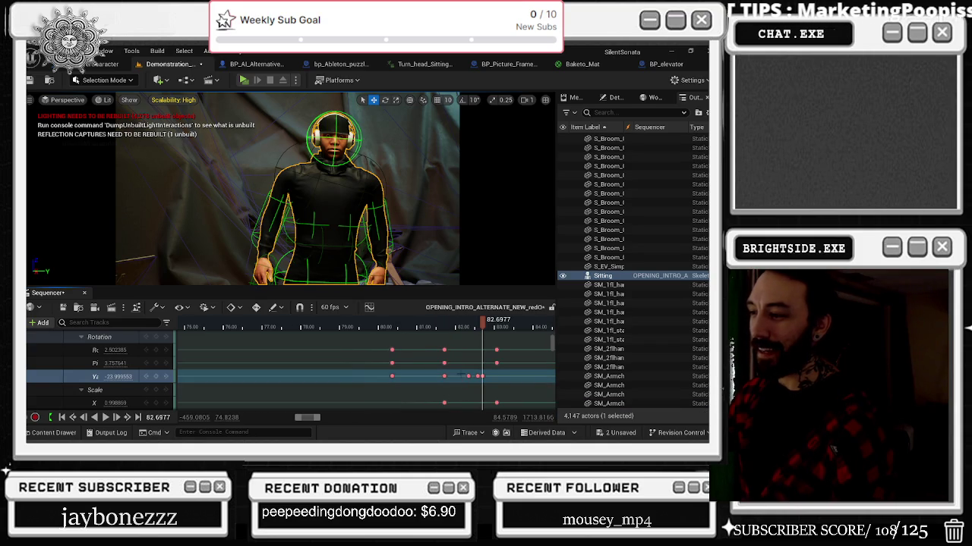
Set the playhead back to about 80.5 and play through the character's yaw head turn
{"action": "left_click", "coordinate": [445, 327]}
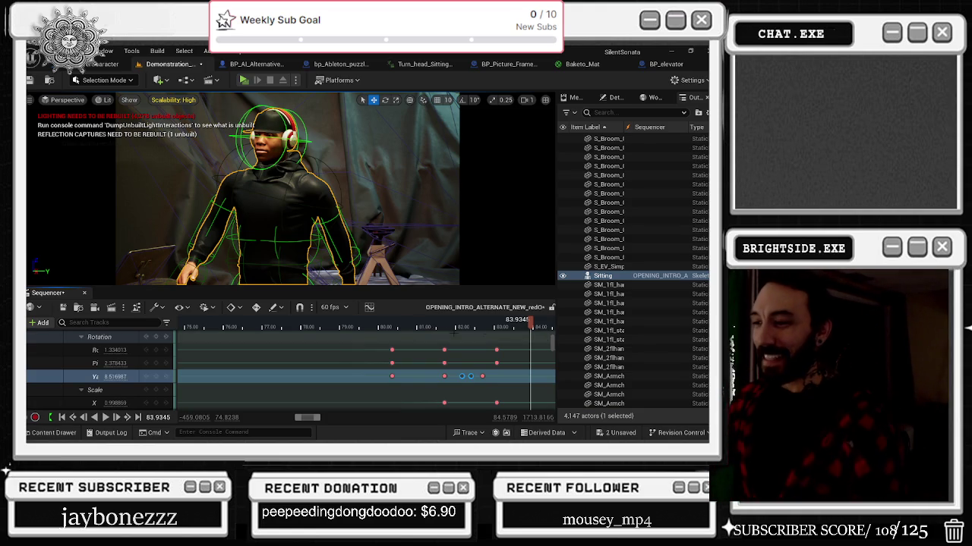
{"action": "left_click", "coordinate": [395, 327]}
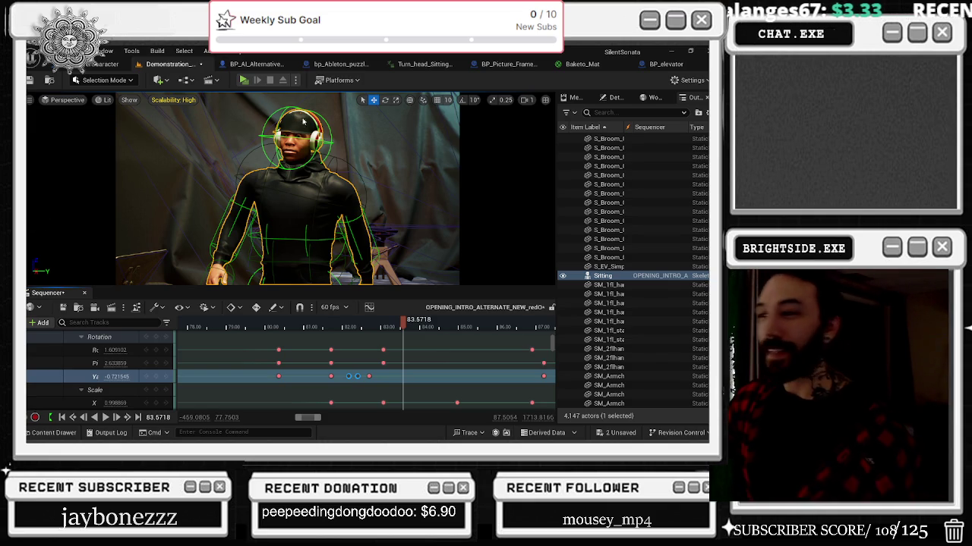
{"action": "left_click", "coordinate": [258, 327]}
{"action": "key", "text": "space"}
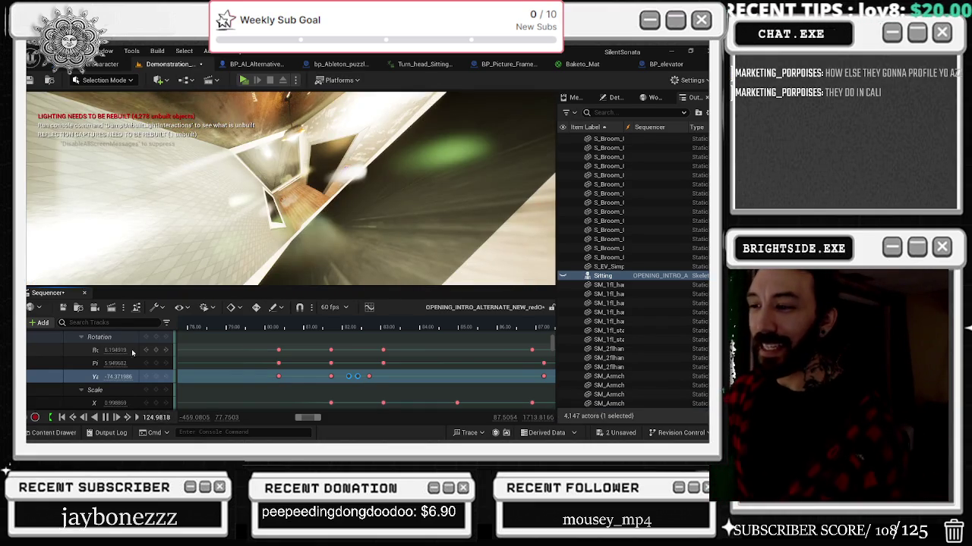
Replay the head turn from about 79.5, restarting near 72.7, and stop at about 82.2
{"action": "left_click", "coordinate": [244, 327]}
{"action": "key", "text": "space"}
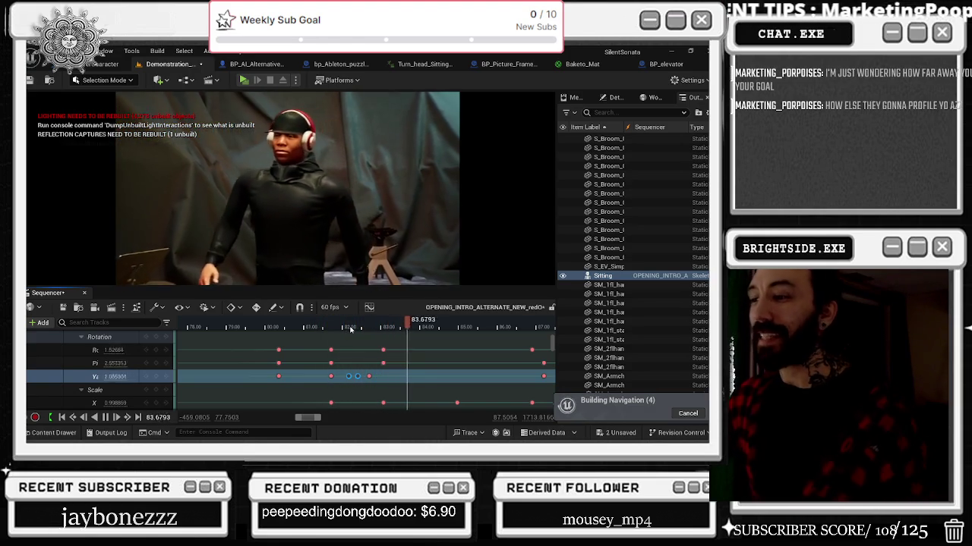
{"action": "left_click", "coordinate": [202, 326]}
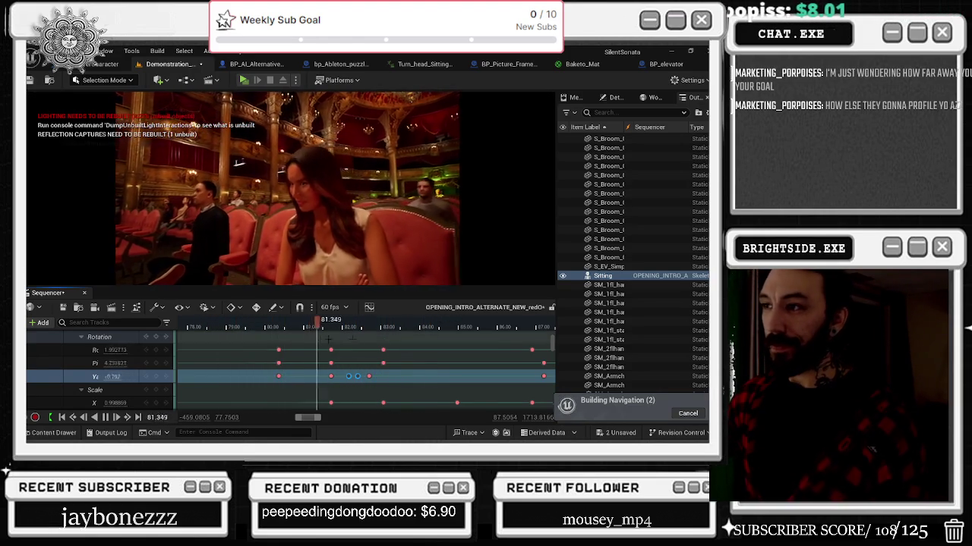
{"action": "scroll", "coordinate": [327, 349], "scroll_direction": "down", "scroll_amount": 5}
{"action": "left_click", "coordinate": [271, 326]}
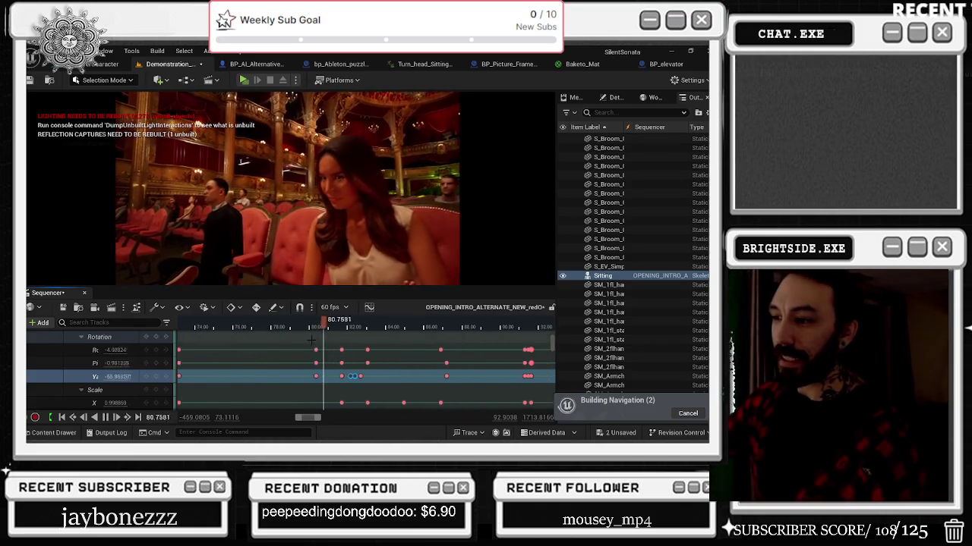
{"action": "left_click", "coordinate": [352, 325]}
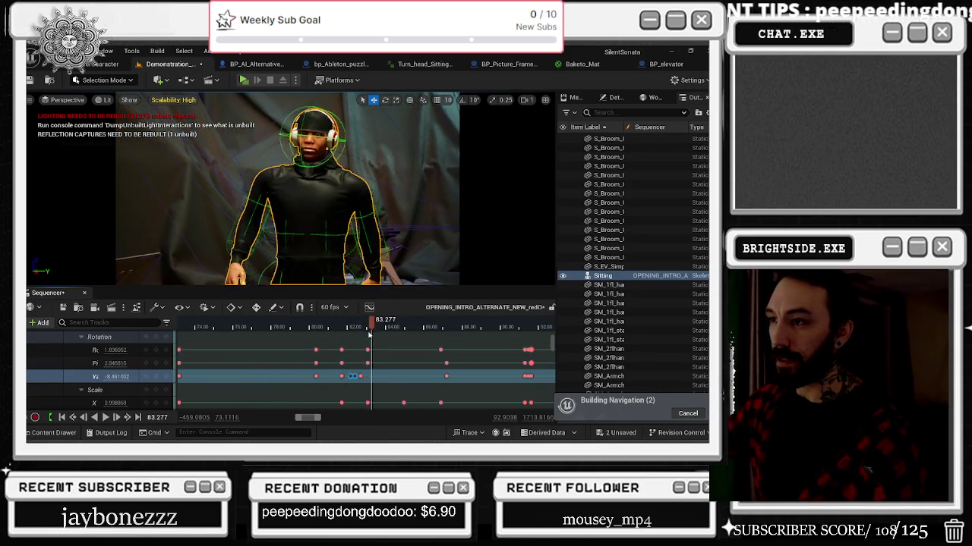
Shift a yaw key slightly later, add a new yaw key near 83.7, and preview from 82.9
{"action": "left_click_drag", "start_coordinate": [348, 334], "coordinate": [376, 343]}
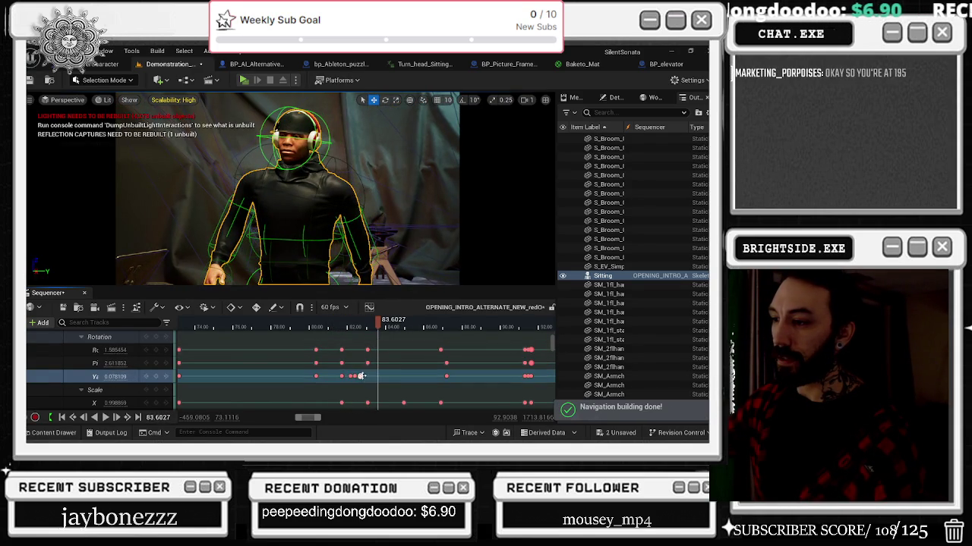
{"action": "left_click_drag", "start_coordinate": [367, 377], "coordinate": [384, 377]}
{"action": "left_click", "coordinate": [353, 323]}
{"action": "mouse_move", "coordinate": [354, 323]}
{"action": "left_mouse_down"}
{"action": "mouse_move", "coordinate": [382, 323]}
{"action": "mouse_move", "coordinate": [375, 326]}
{"action": "left_mouse_up"}
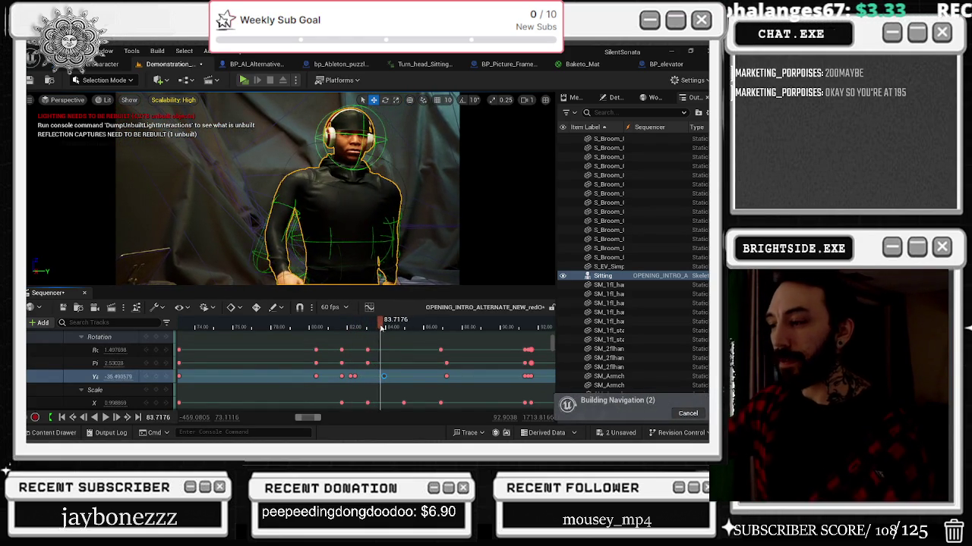
{"action": "left_click_drag", "start_coordinate": [380, 327], "coordinate": [379, 327]}
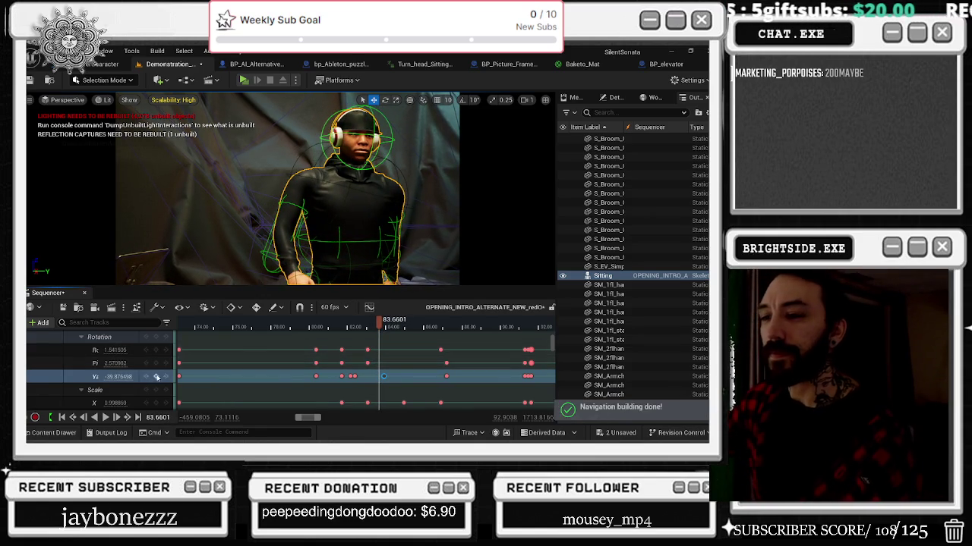
{"action": "left_click", "coordinate": [156, 377]}
{"action": "left_click", "coordinate": [346, 327]}
{"action": "key", "text": "space"}
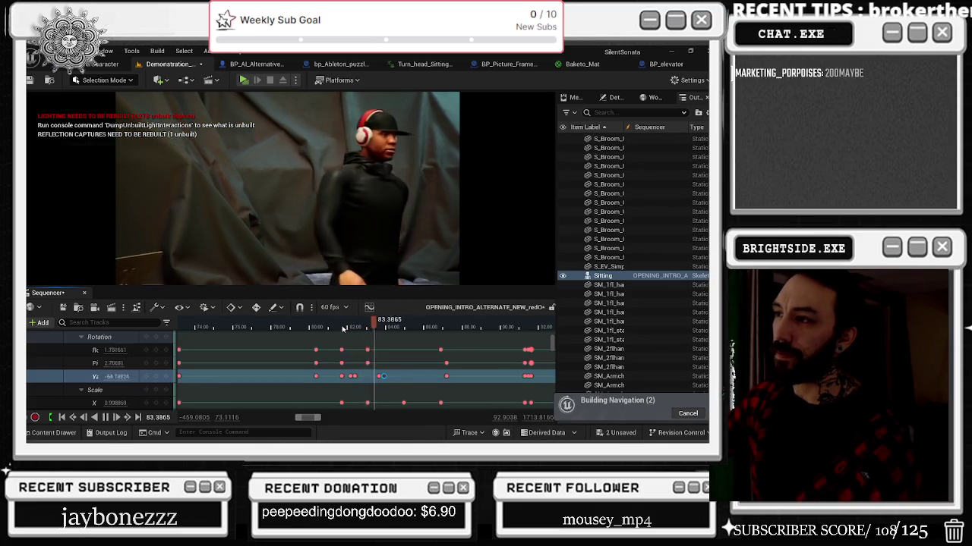
{"action": "key", "text": "space"}
Move a yaw key 0.34 s earlier and shift three more yaw keys earlier, previewing to 84.5
{"action": "left_click_drag", "start_coordinate": [378, 376], "coordinate": [361, 375]}
{"action": "left_click", "coordinate": [349, 327]}
{"action": "key", "text": "space"}
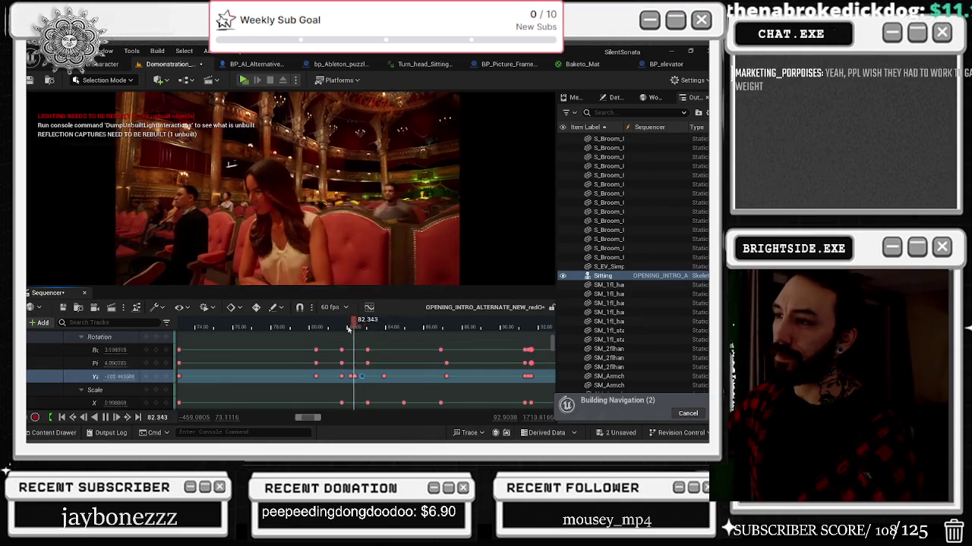
{"action": "key", "text": "space"}
{"action": "scroll", "coordinate": [331, 387], "scroll_direction": "up", "scroll_amount": 4}
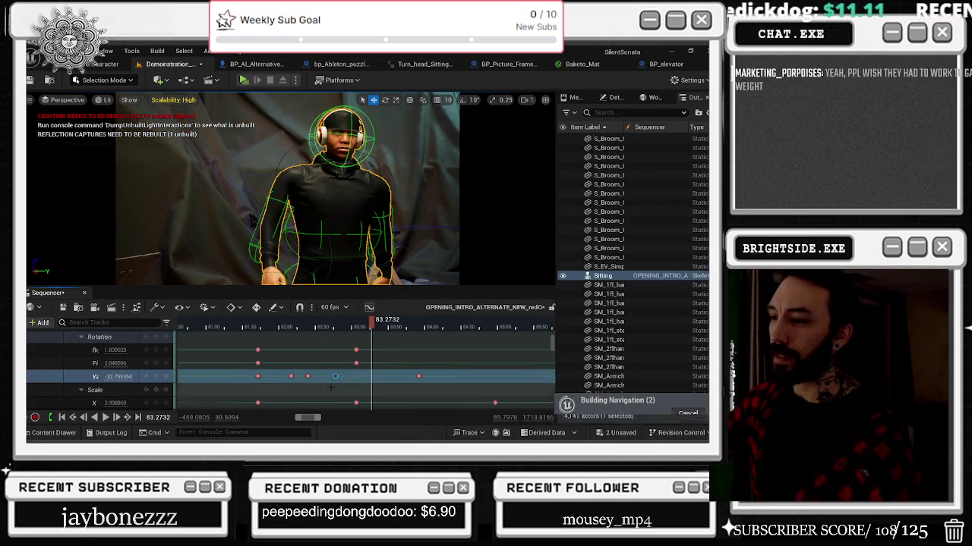
{"action": "mouse_move", "coordinate": [331, 387]}
{"action": "left_mouse_down"}
{"action": "mouse_move", "coordinate": [251, 369]}
{"action": "mouse_move", "coordinate": [287, 376]}
{"action": "left_mouse_up"}
{"action": "left_click", "coordinate": [307, 327]}
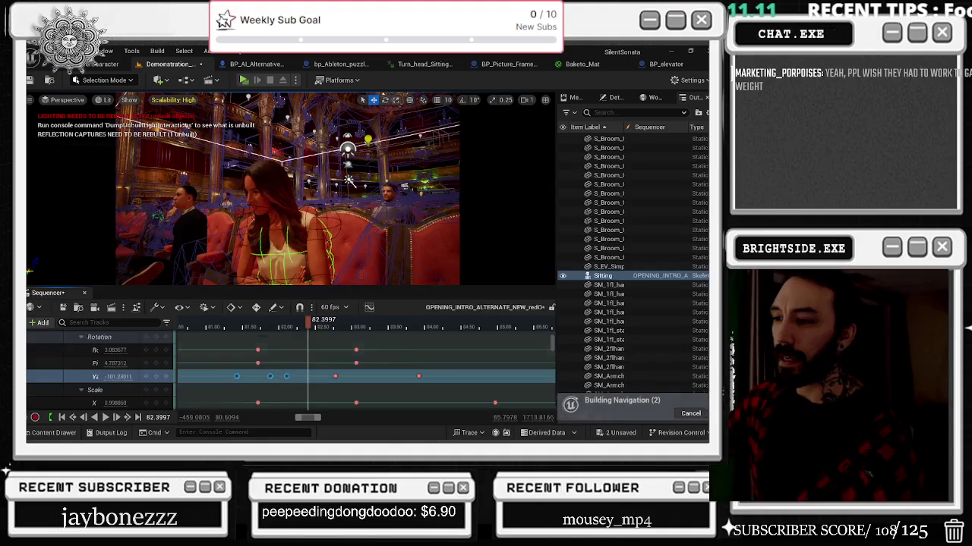
{"action": "key", "text": "space"}
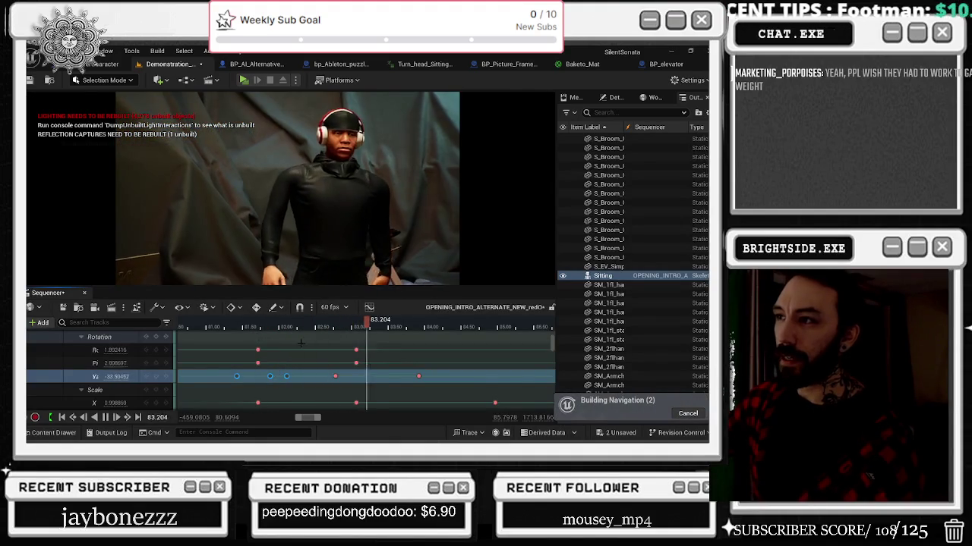
{"action": "left_click_drag", "start_coordinate": [364, 327], "coordinate": [275, 327]}
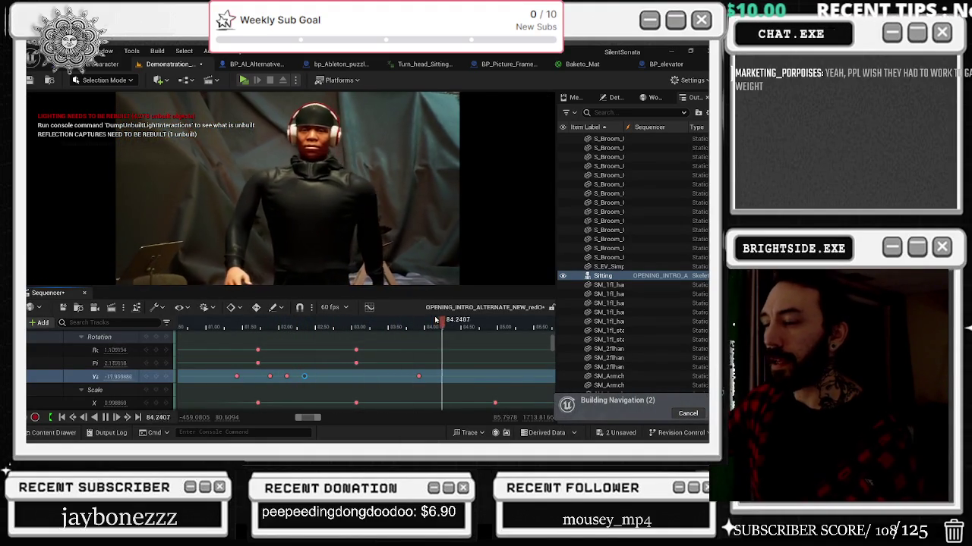
{"action": "left_click", "coordinate": [462, 328]}
{"action": "scroll", "coordinate": [462, 328], "scroll_direction": "down", "scroll_amount": 3}
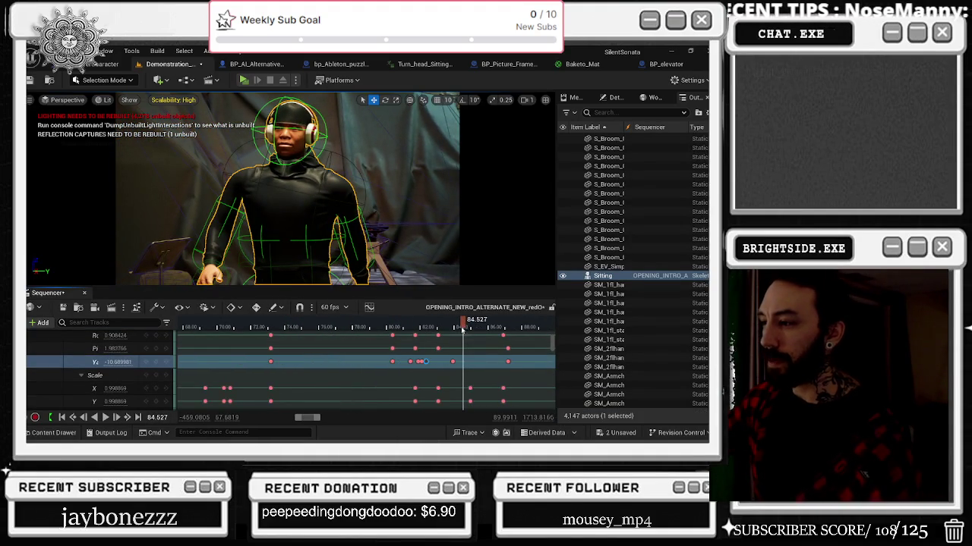
Key the yaw at -37.0 at about 87.2, then scrub back to view the character near 83.6
{"action": "left_click_drag", "start_coordinate": [461, 328], "coordinate": [507, 328]}
{"action": "mouse_move", "coordinate": [106, 362]}
{"action": "left_mouse_down"}
{"action": "mouse_move", "coordinate": [144, 362]}
{"action": "mouse_move", "coordinate": [106, 362]}
{"action": "left_mouse_up"}
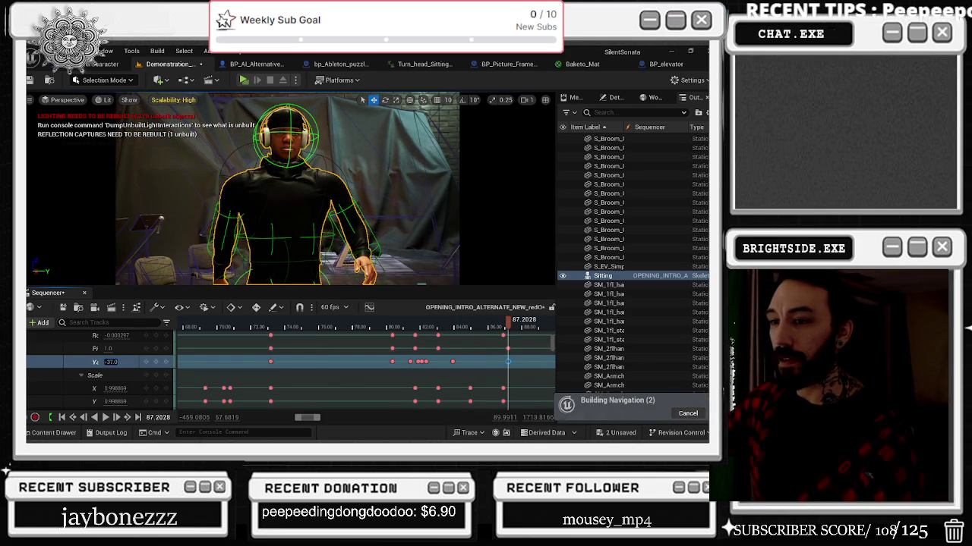
{"action": "mouse_move", "coordinate": [531, 343]}
{"action": "left_mouse_down"}
{"action": "mouse_move", "coordinate": [304, 342]}
{"action": "mouse_move", "coordinate": [334, 324]}
{"action": "mouse_move", "coordinate": [288, 324]}
{"action": "left_mouse_up"}
{"action": "left_click", "coordinate": [350, 324]}
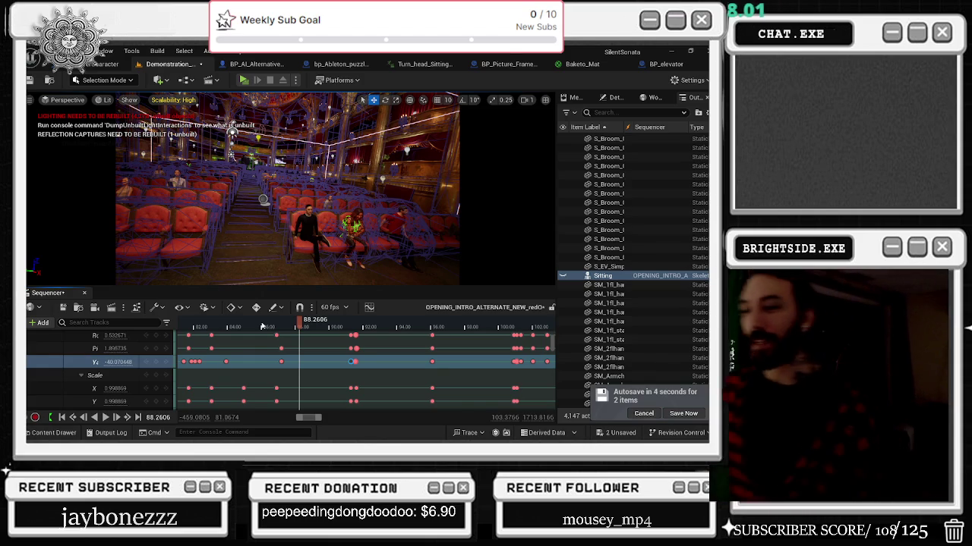
{"action": "left_click_drag", "start_coordinate": [306, 326], "coordinate": [220, 326]}
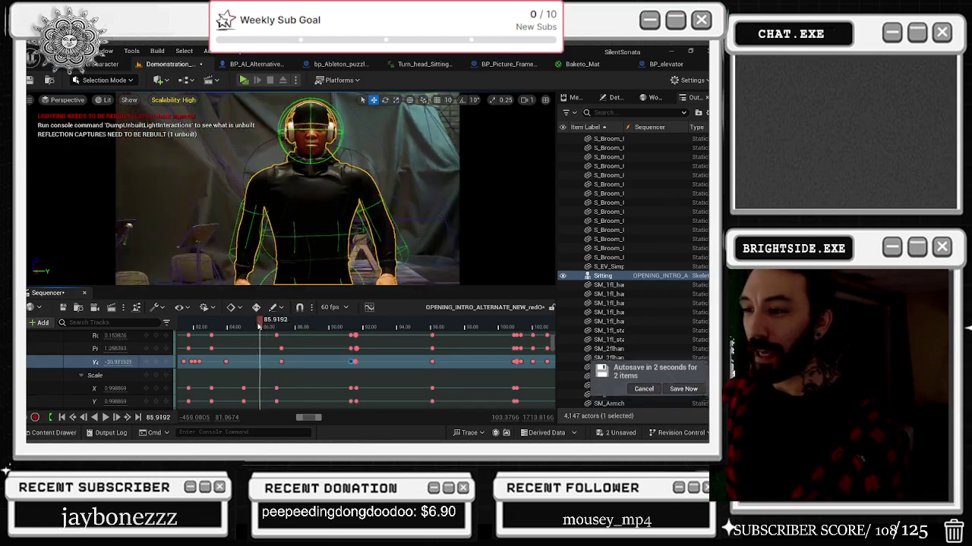
Save the selected sequence changes from the '2 Unsaved' list in the Save Content dialog
{"action": "scroll", "coordinate": [364, 354], "scroll_direction": "down", "scroll_amount": 3}
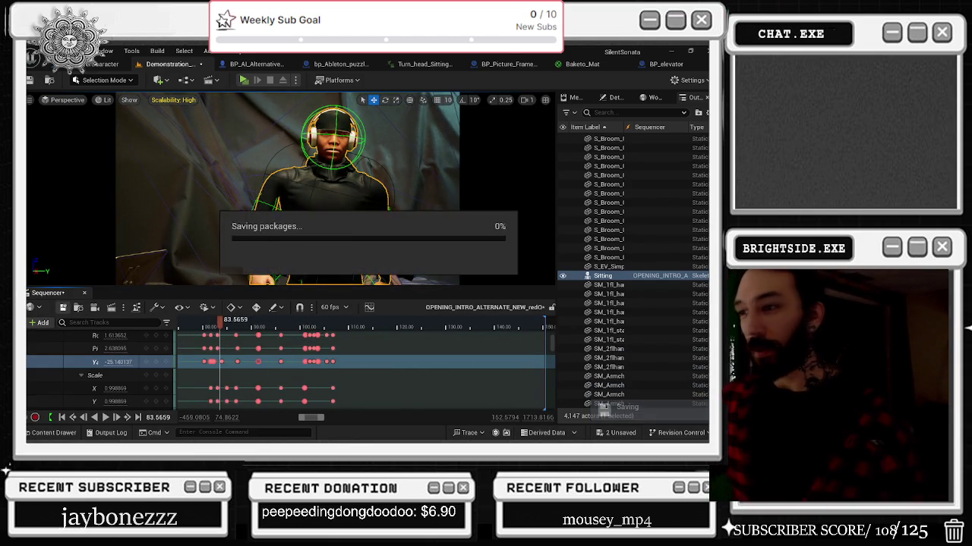
{"action": "left_click", "coordinate": [616, 432]}
{"action": "left_click", "coordinate": [426, 350]}
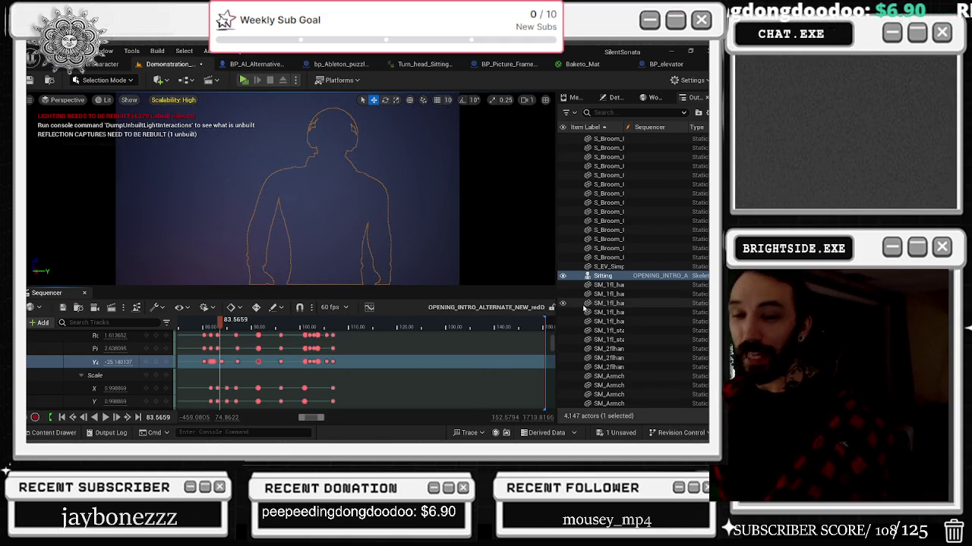
Zoom out, play the intro from about 61, and stop playback at about 94.1
{"action": "scroll", "coordinate": [228, 341], "scroll_direction": "down", "scroll_amount": 5}
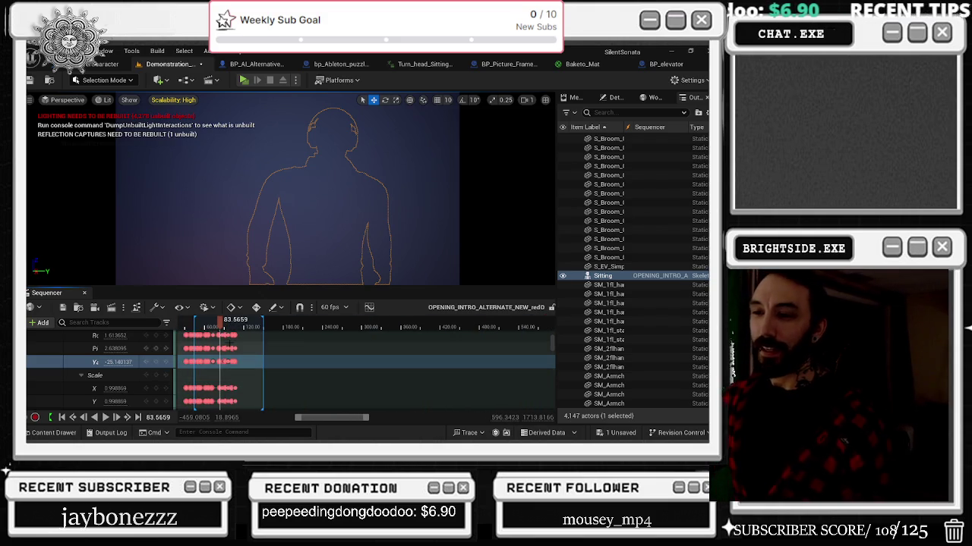
{"action": "left_click", "coordinate": [206, 328]}
{"action": "left_click", "coordinate": [184, 329]}
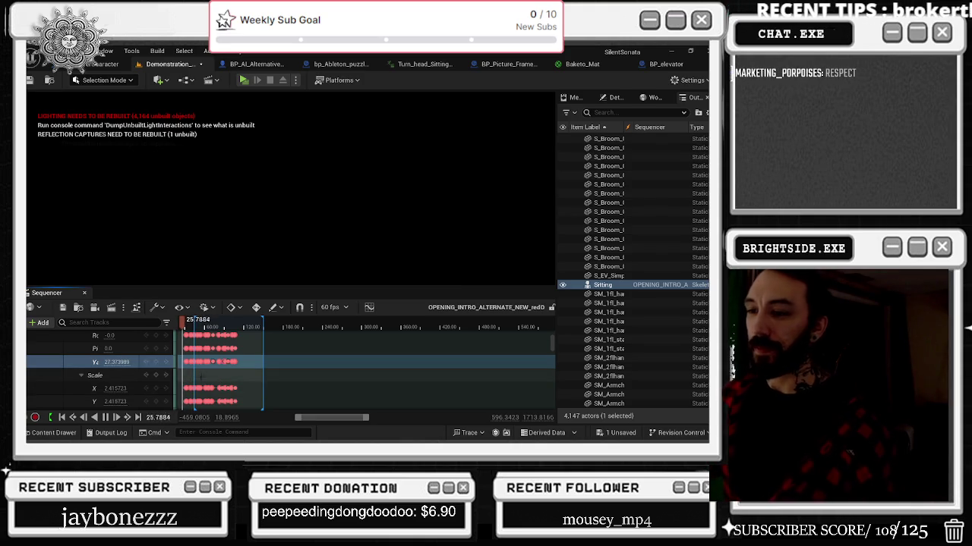
{"action": "scroll", "coordinate": [203, 384], "scroll_direction": "up", "scroll_amount": 5, "text": "ctrl"}
{"action": "scroll", "coordinate": [204, 347], "scroll_direction": "up", "scroll_amount": 3, "text": "ctrl"}
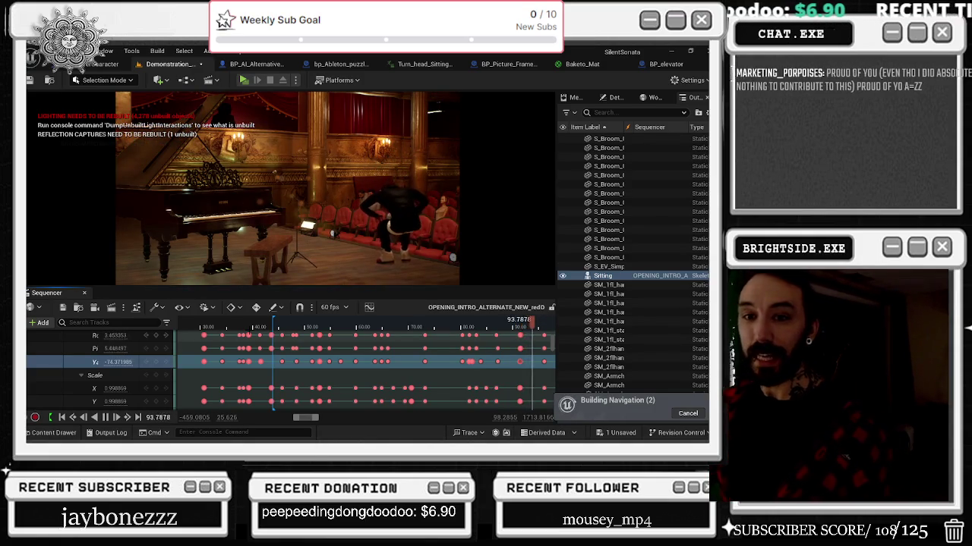
{"action": "key", "text": "space"}
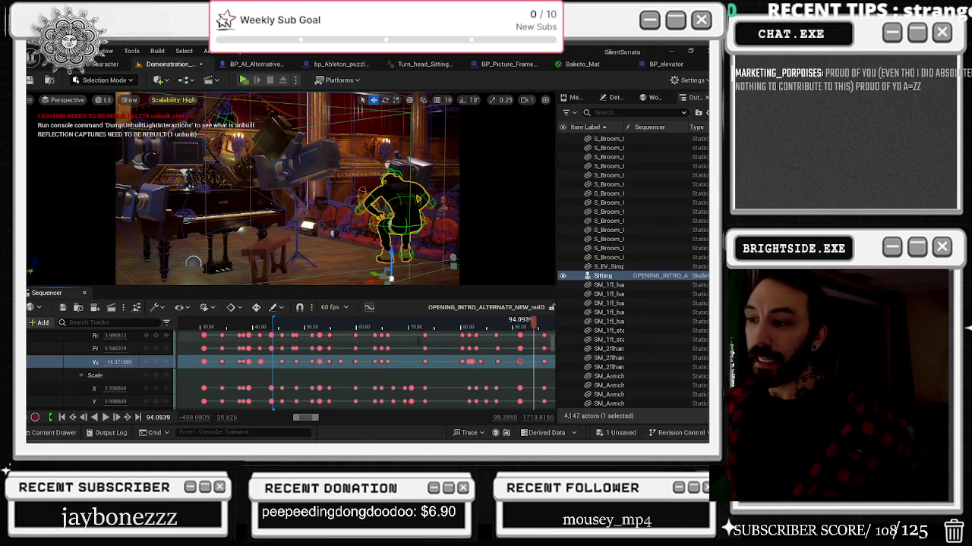